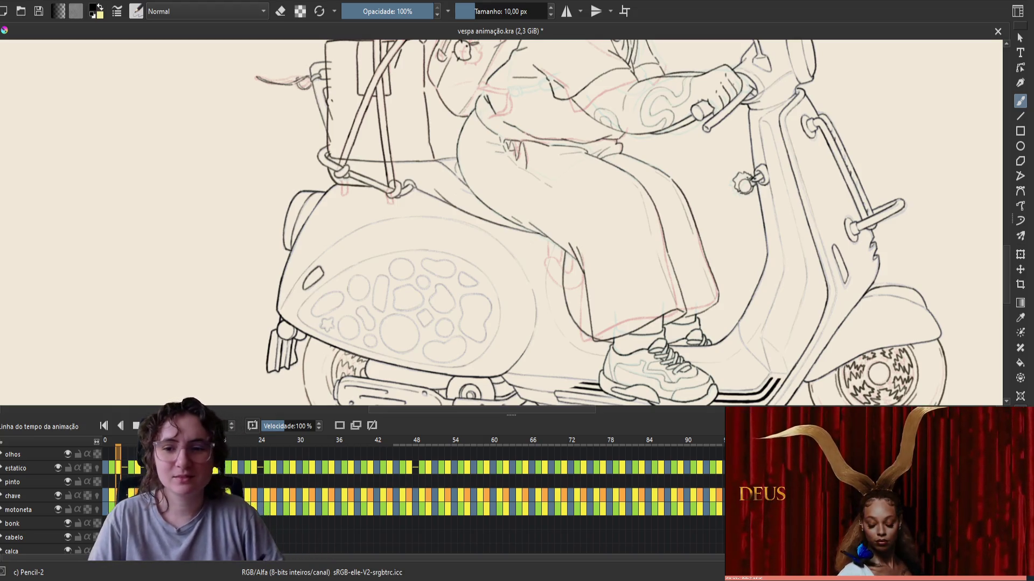
Step: Jump to another frame on the timeline and scrub through frames 21 to 25
scroll(621, 497, "down", 2)
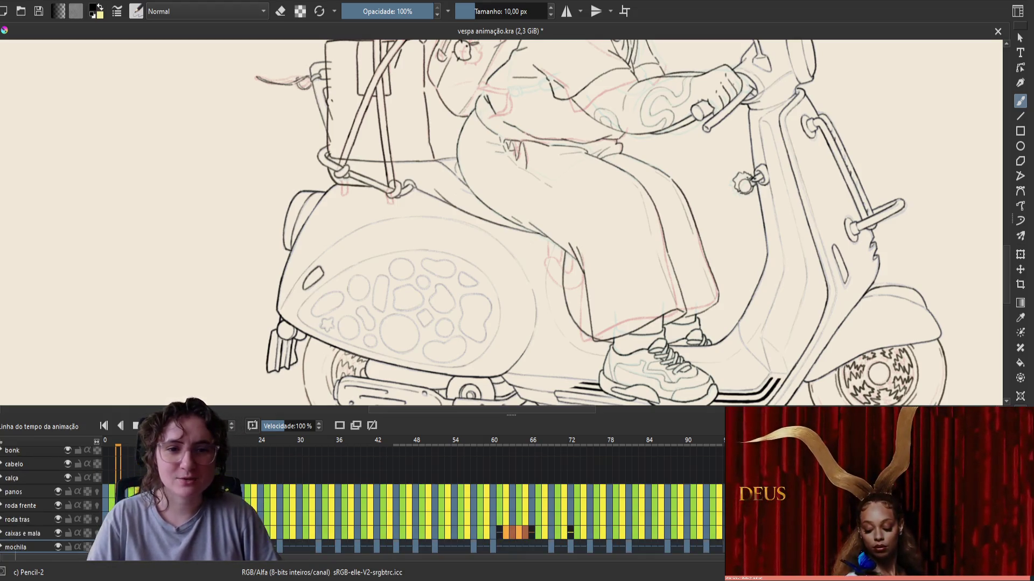
scroll(590, 367, "down", 1)
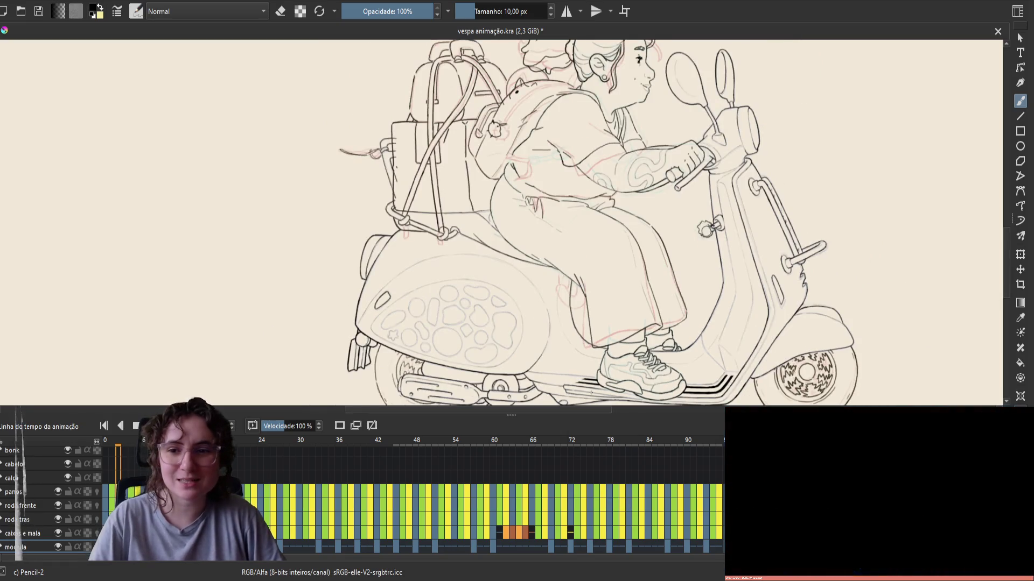
left_click(124, 445)
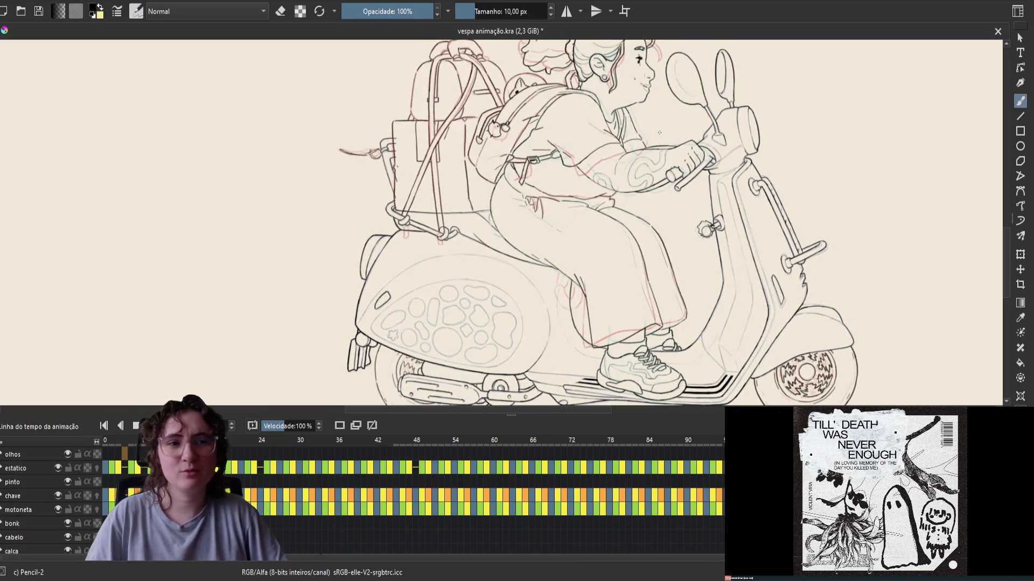
scroll(659, 133, "up", 5)
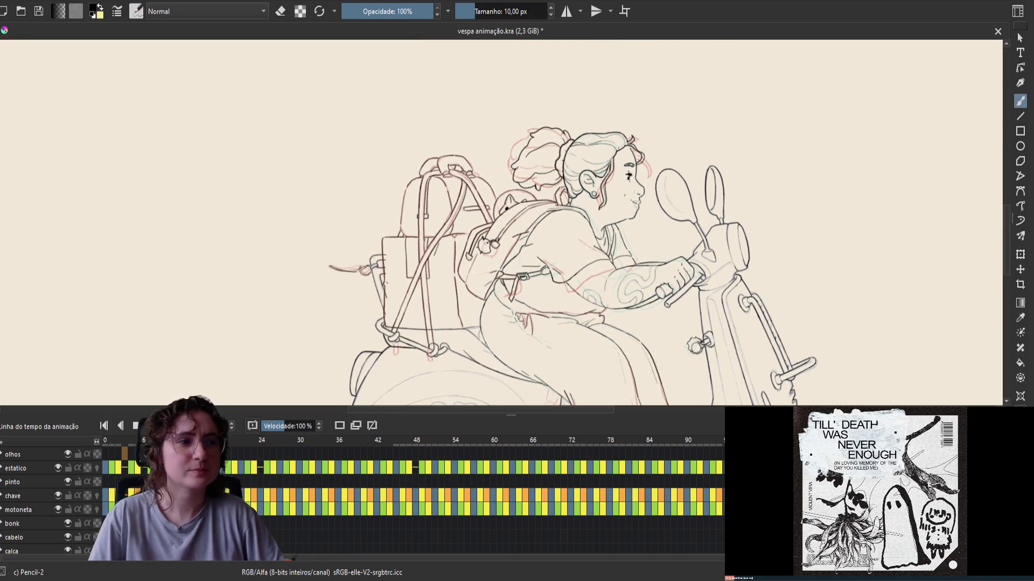
key("space")
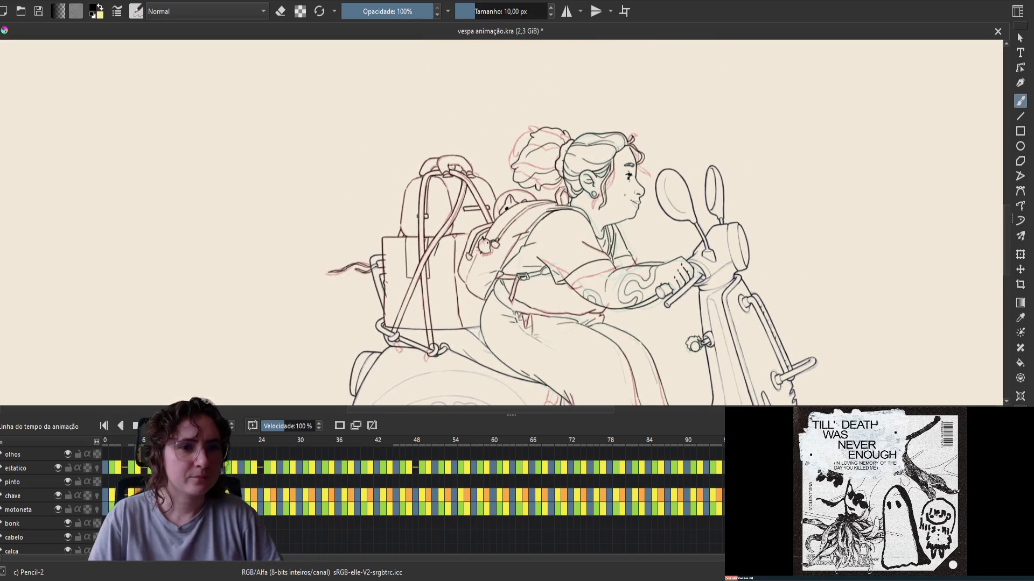
mouse_move(240, 441)
left_mouse_down()
mouse_move(272, 446)
mouse_move(231, 444)
left_mouse_up()
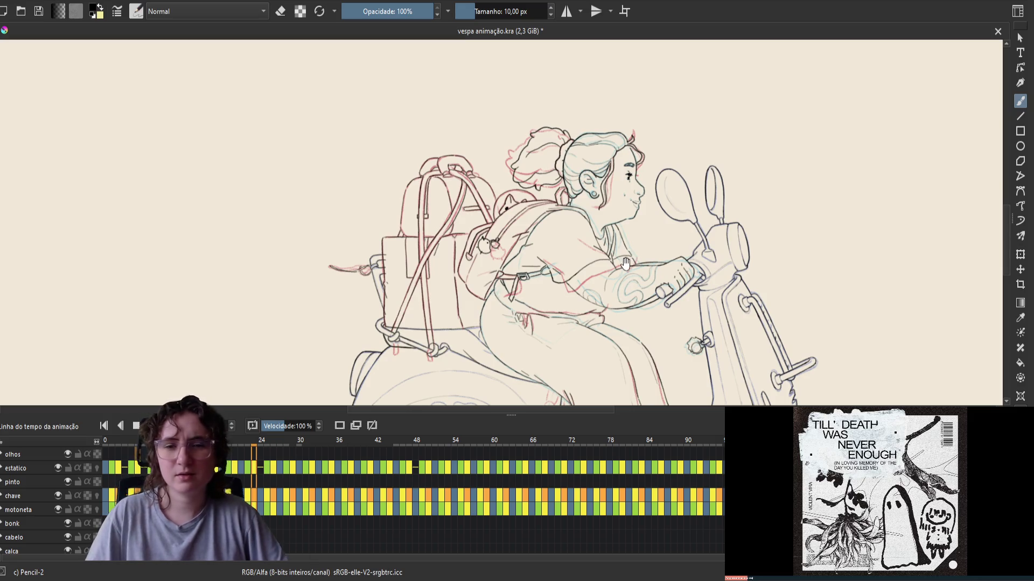
Step: Play back the animation, pan to the scooter's wheels, and advance one frame
scroll(619, 377, "down", 3)
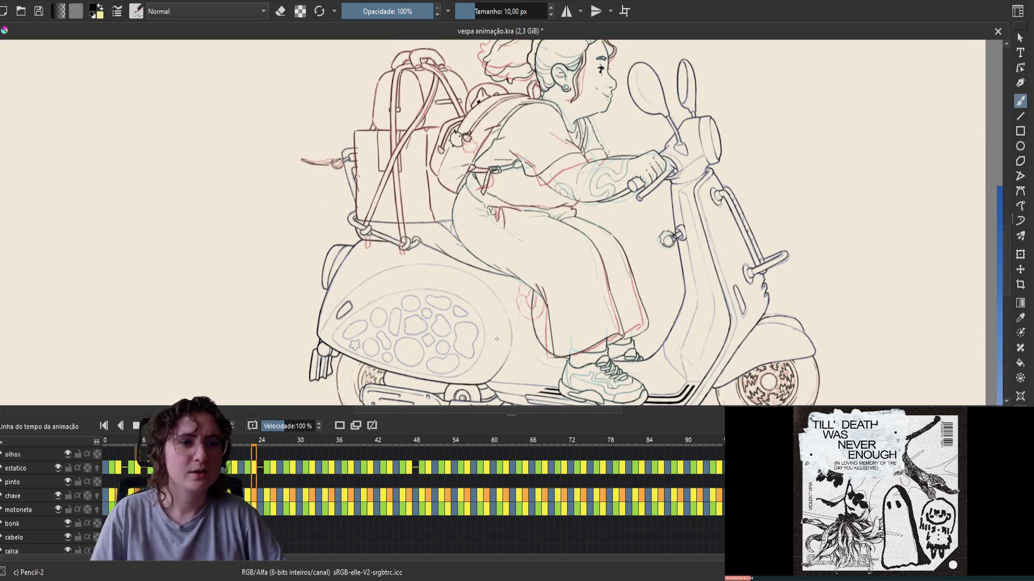
key("space")
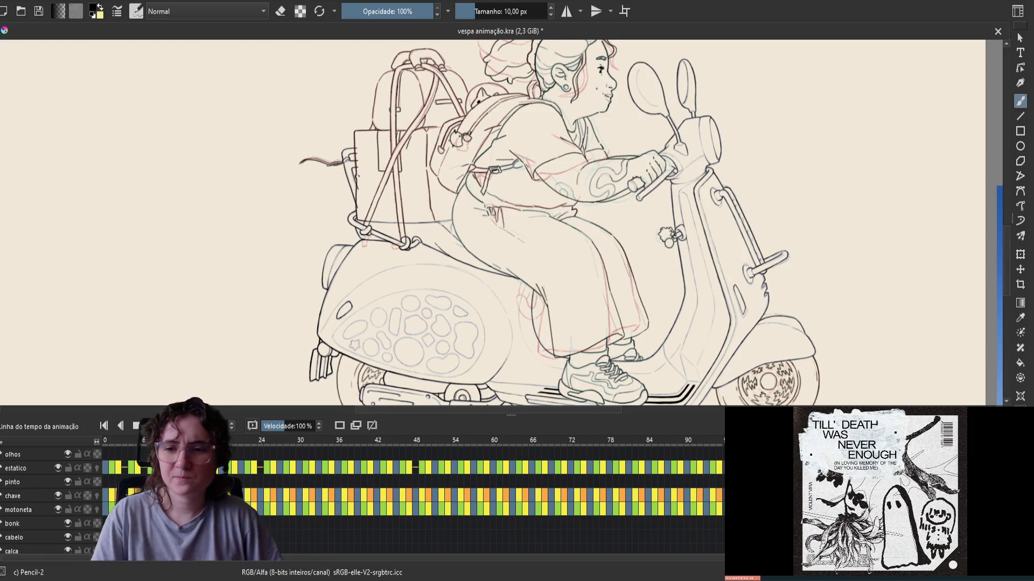
scroll(361, 500, "down", 2)
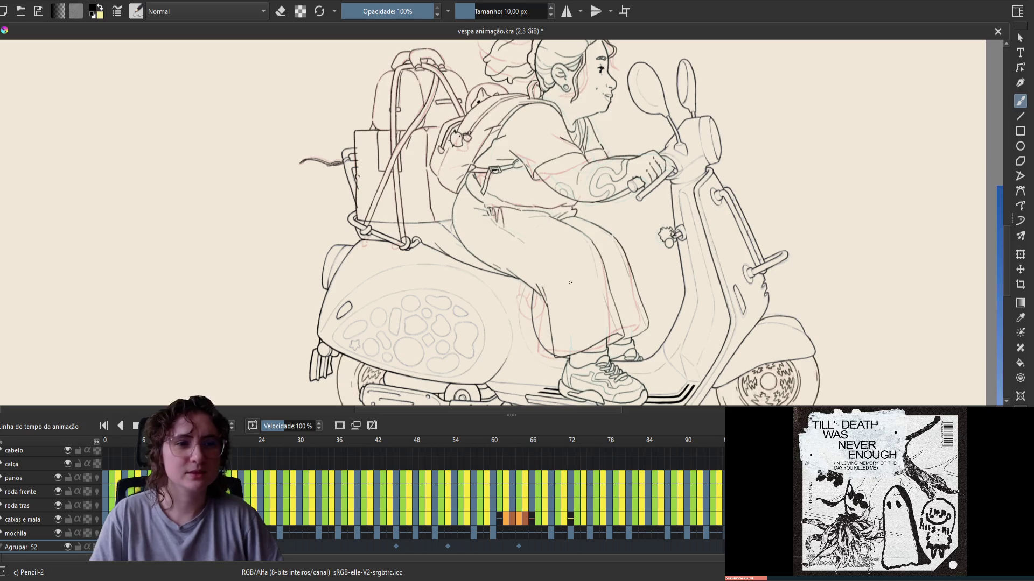
left_click_drag(524, 242, 373, 136)
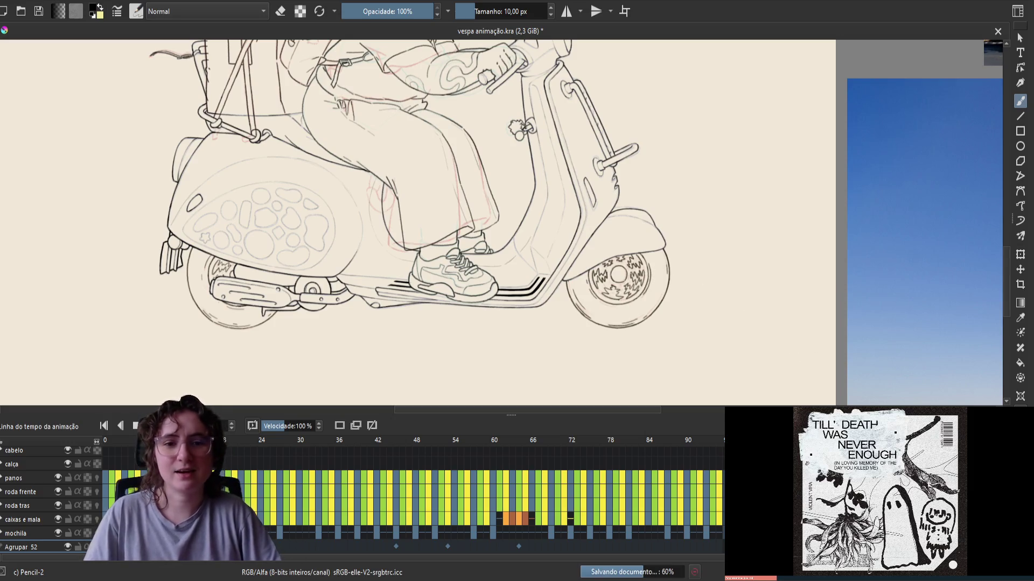
scroll(377, 501, "up", 1)
scroll(547, 227, "down", 4)
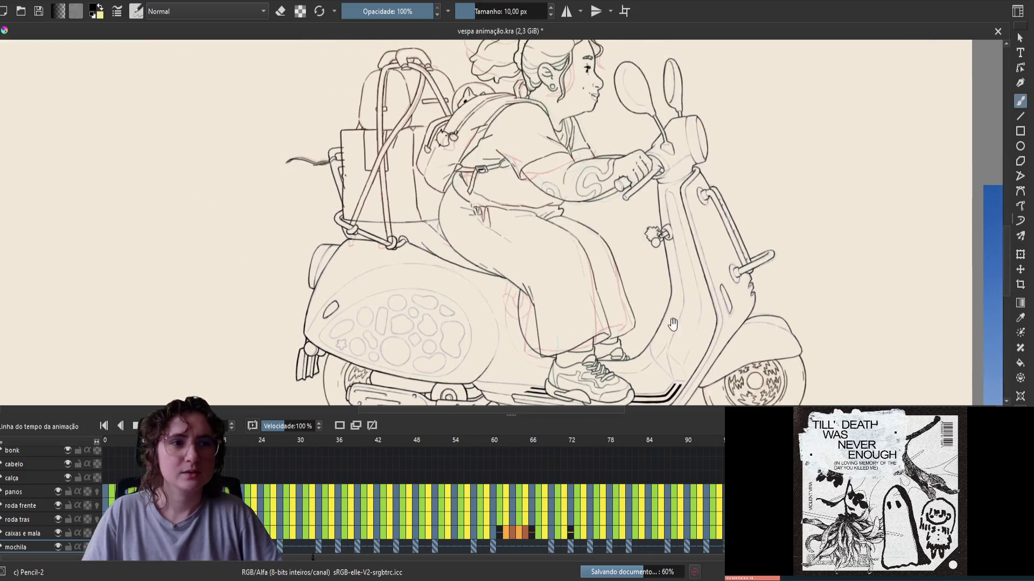
scroll(559, 281, "up", 3)
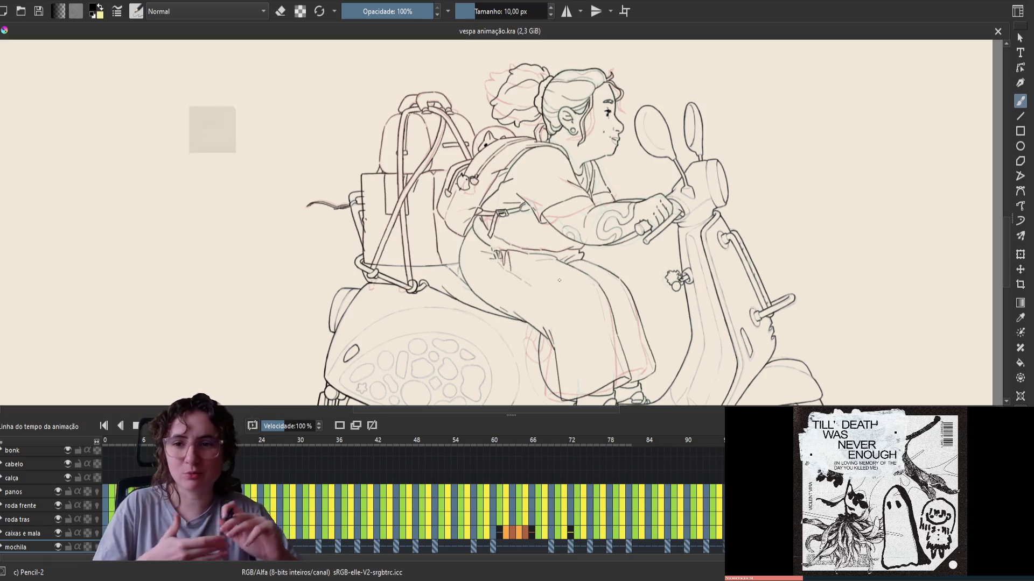
key("period")
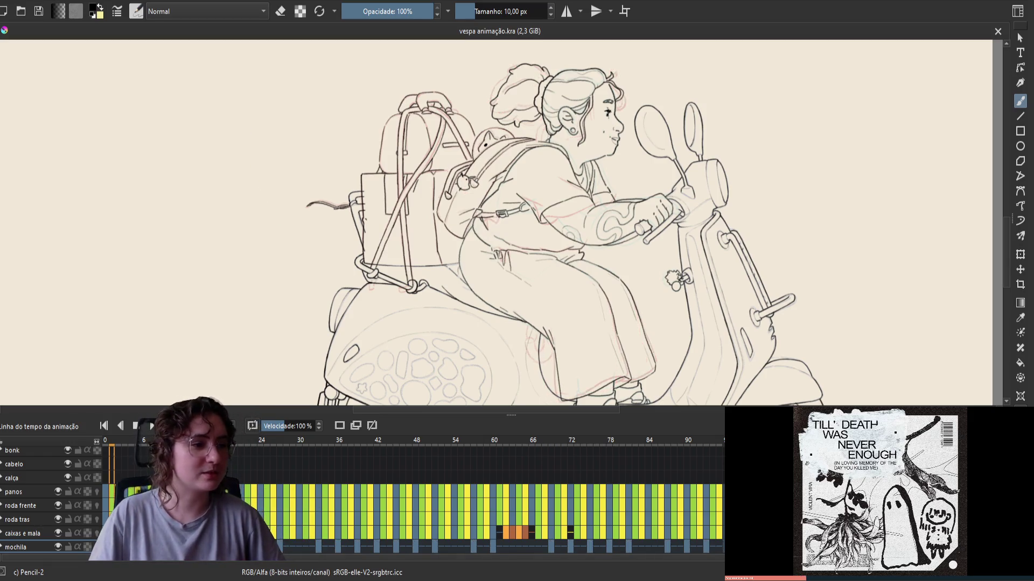
Step: Flip back and forth between neighbouring frames to compare the line art
key("period")
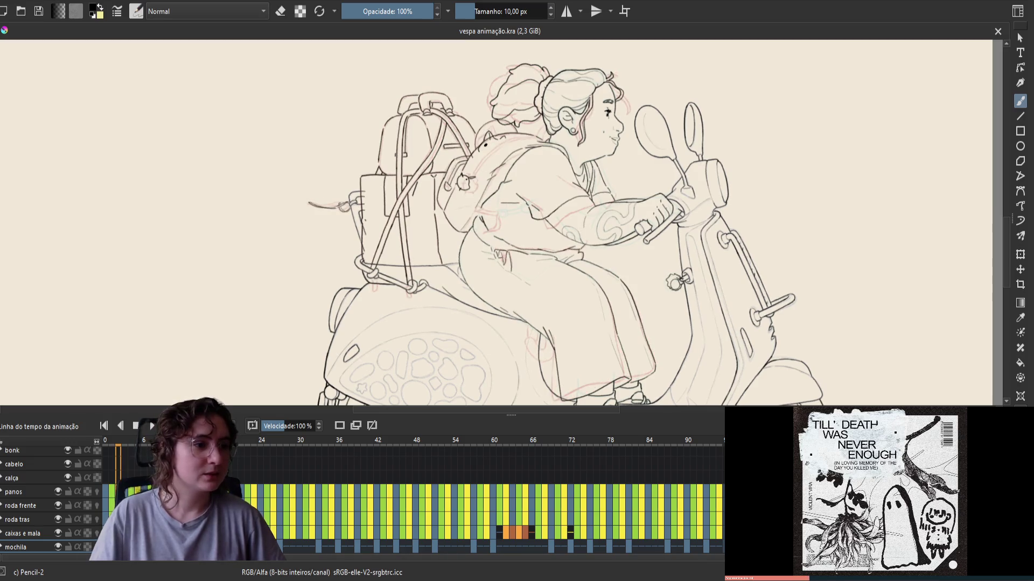
key("comma")
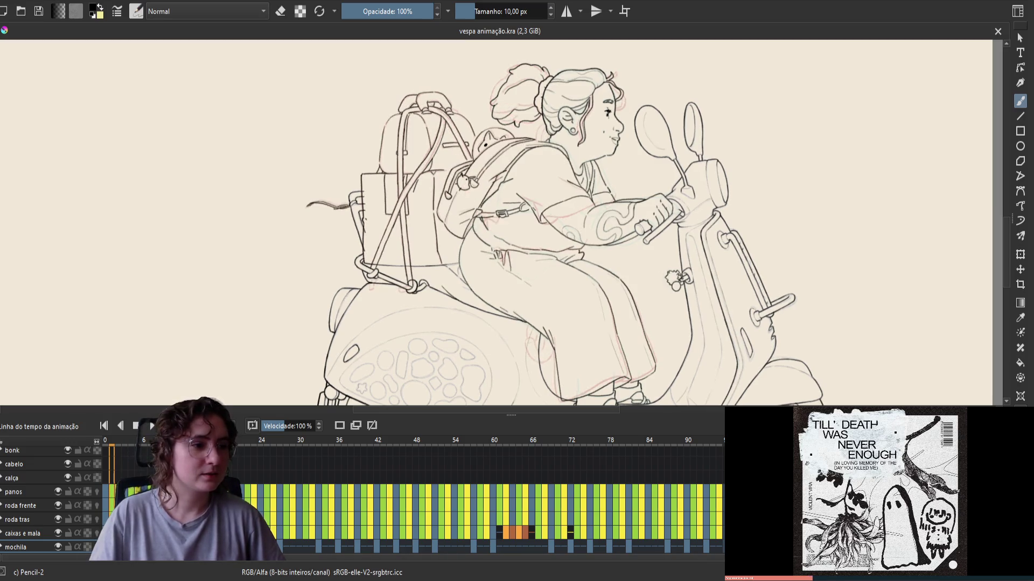
key("period")
key("comma")
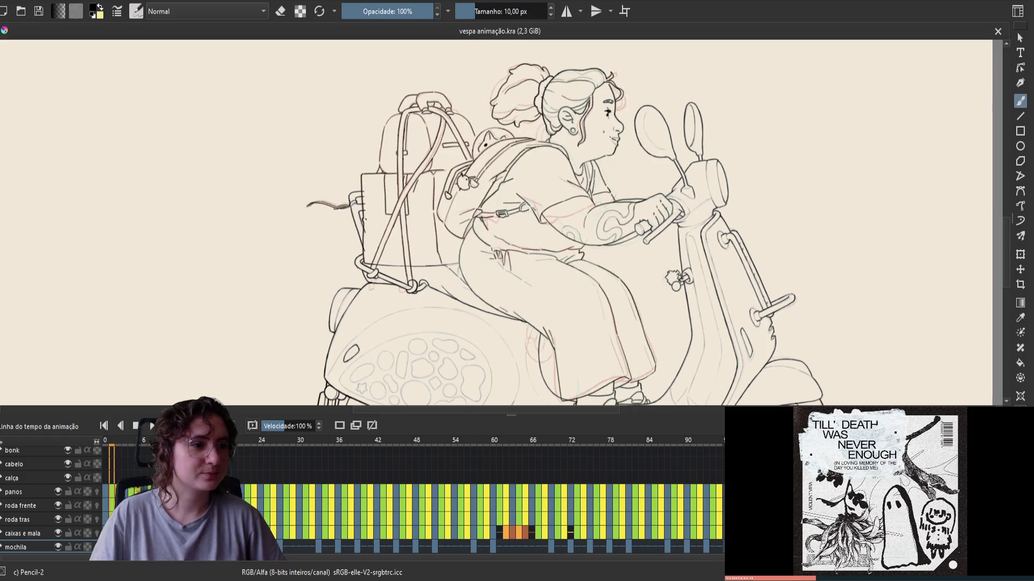
key("period")
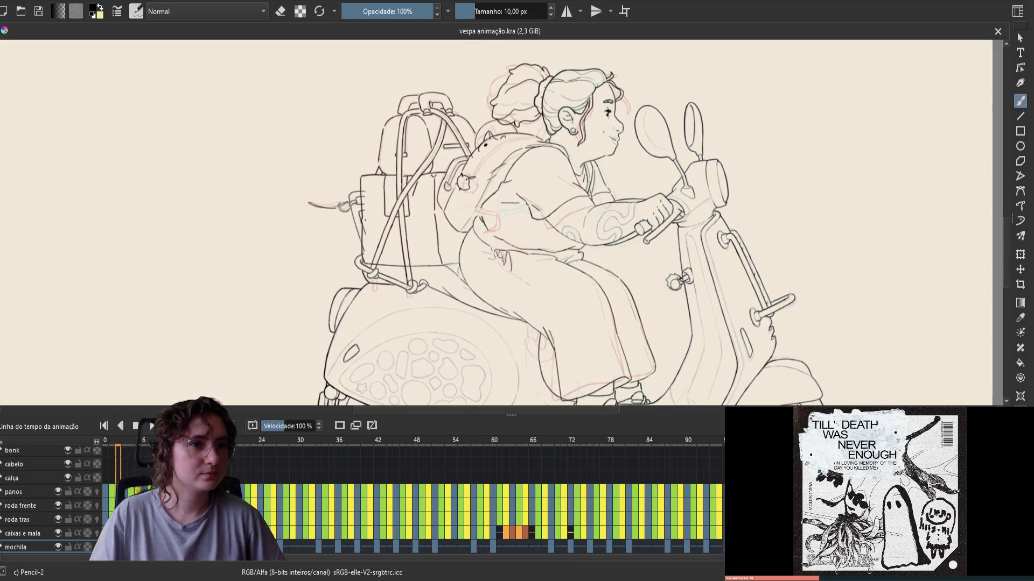
key("comma")
key("period")
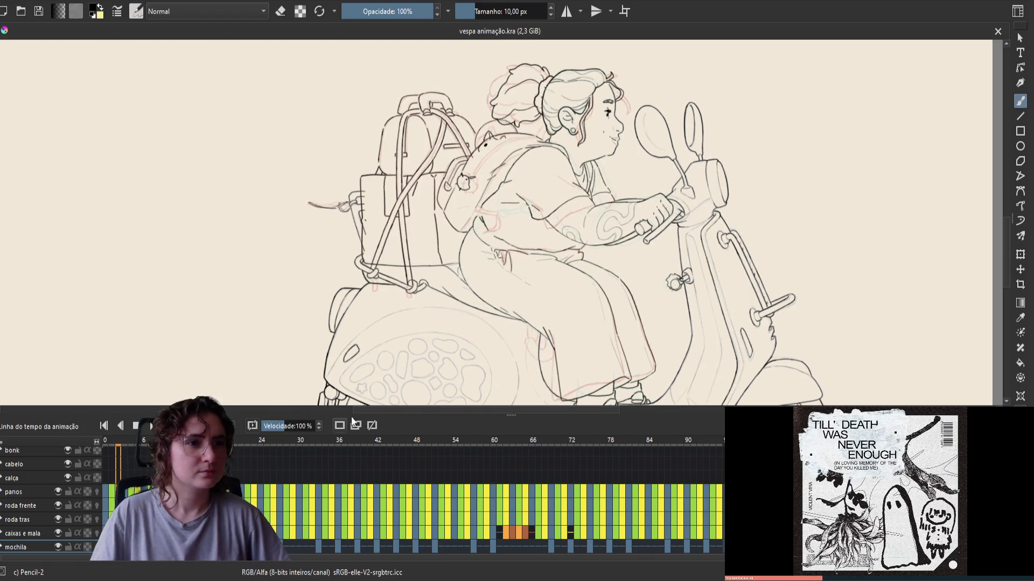
Step: Zoom in on the backpack, mirror the canvas horizontally, and recentre the rider
right_click(448, 221)
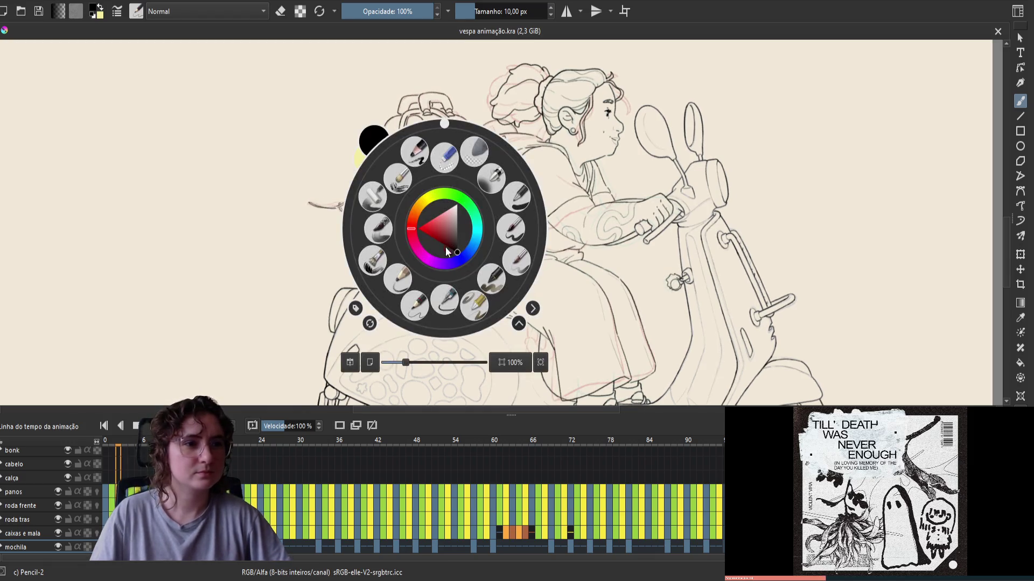
left_click(409, 311)
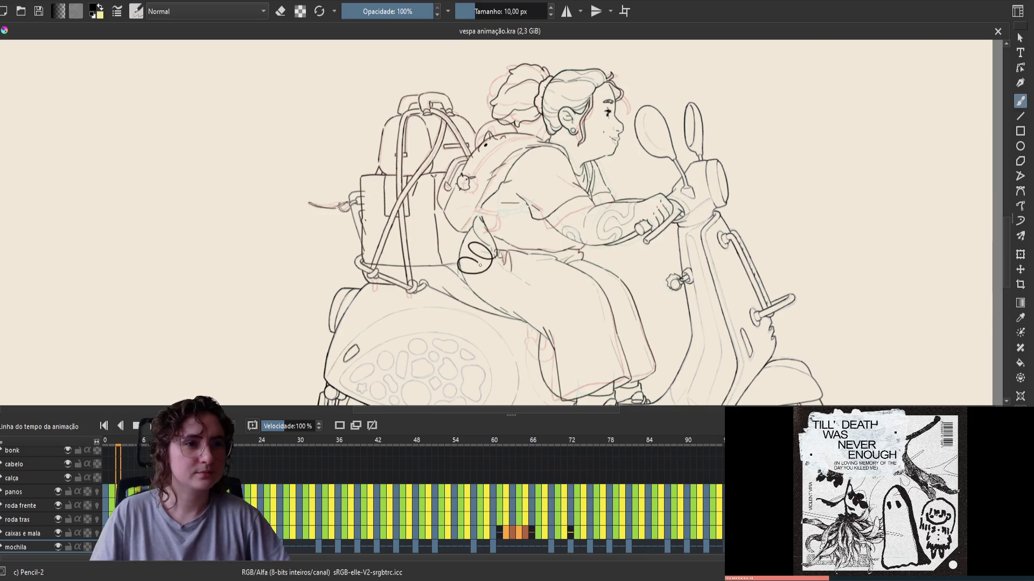
scroll(483, 193, "up", 3)
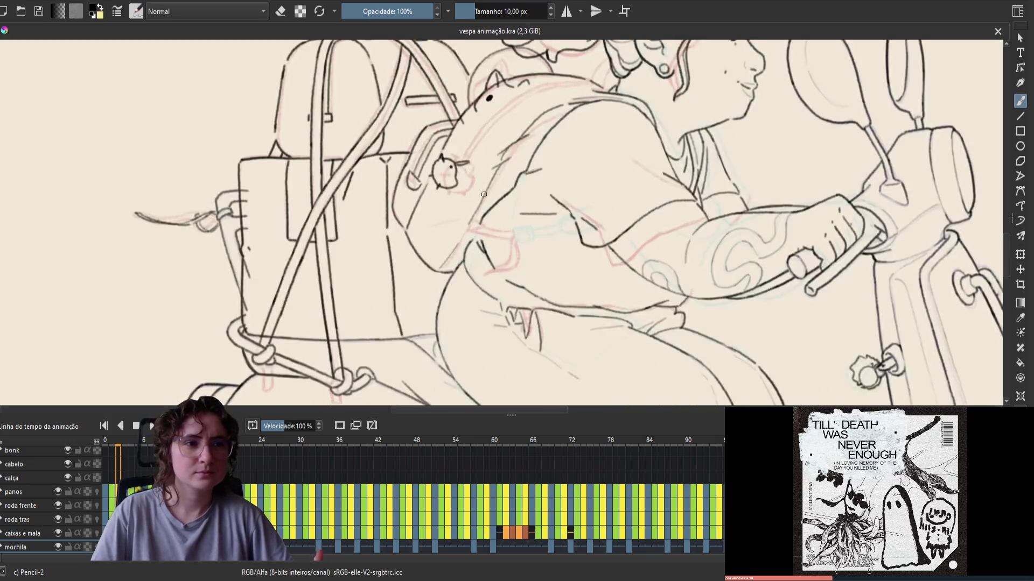
scroll(483, 194, "down", 3)
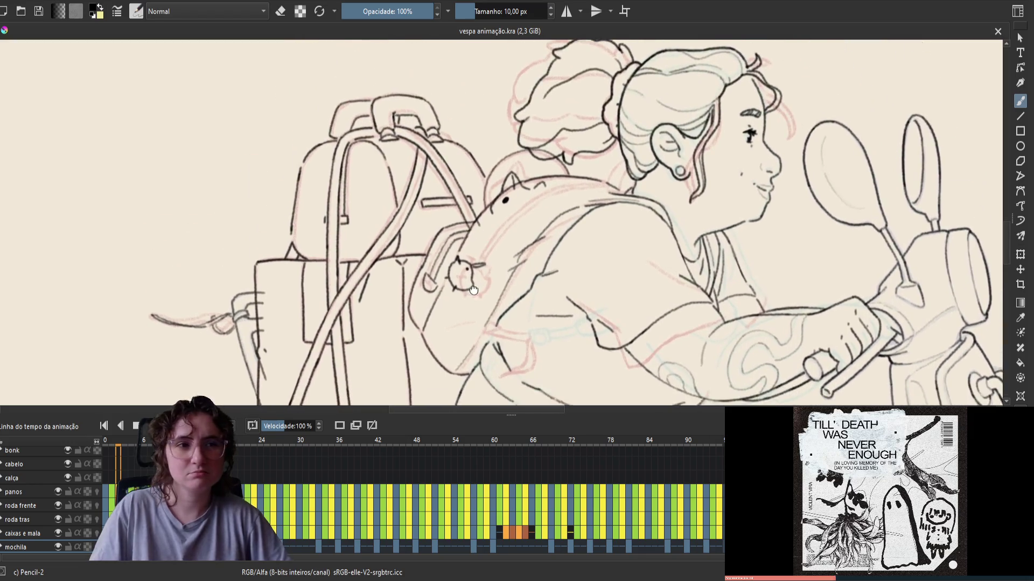
scroll(479, 293, "up", 3)
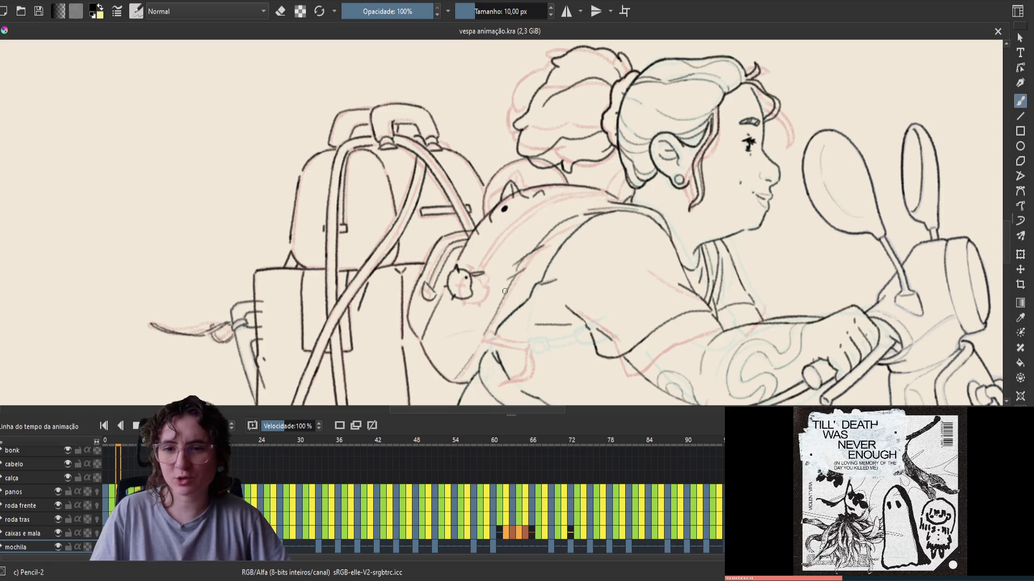
key("m")
mouse_move(441, 290)
left_mouse_down()
mouse_move(455, 253)
mouse_move(450, 222)
mouse_move(514, 85)
mouse_move(408, 252)
mouse_move(300, 300)
mouse_move(278, 262)
mouse_move(278, 310)
mouse_move(283, 273)
mouse_move(423, 172)
left_mouse_up()
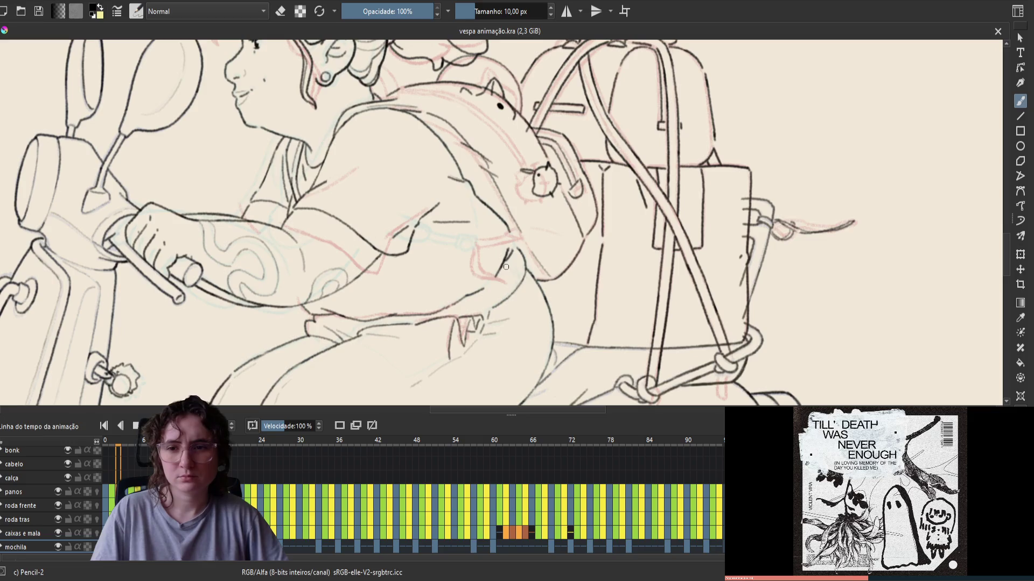
Step: Flip rapidly between frames 0 and 1 to compare the opening drawings
key("Left")
key("Right")
key("Left")
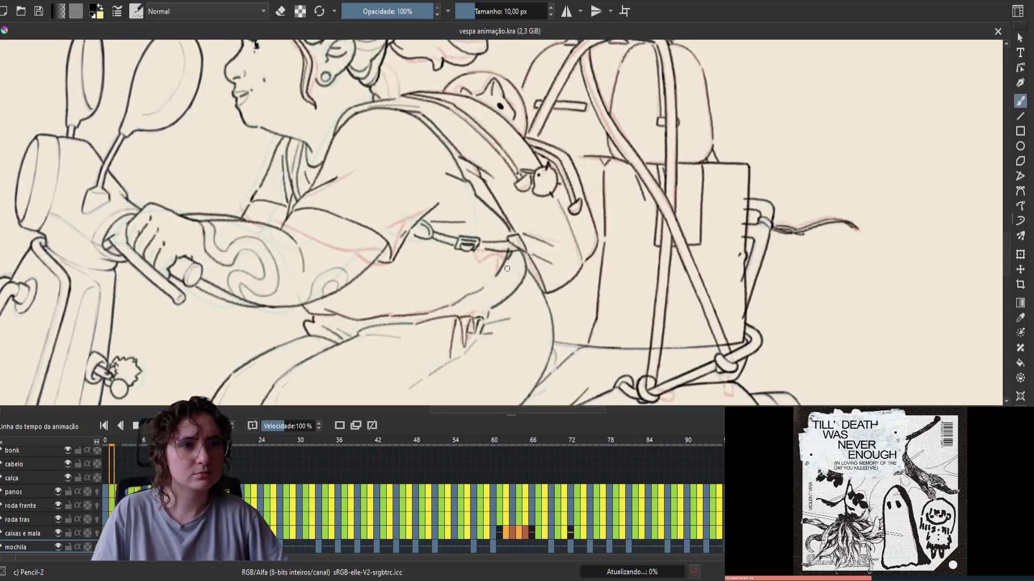
key("Right")
key("Left")
key("Right")
key("Left")
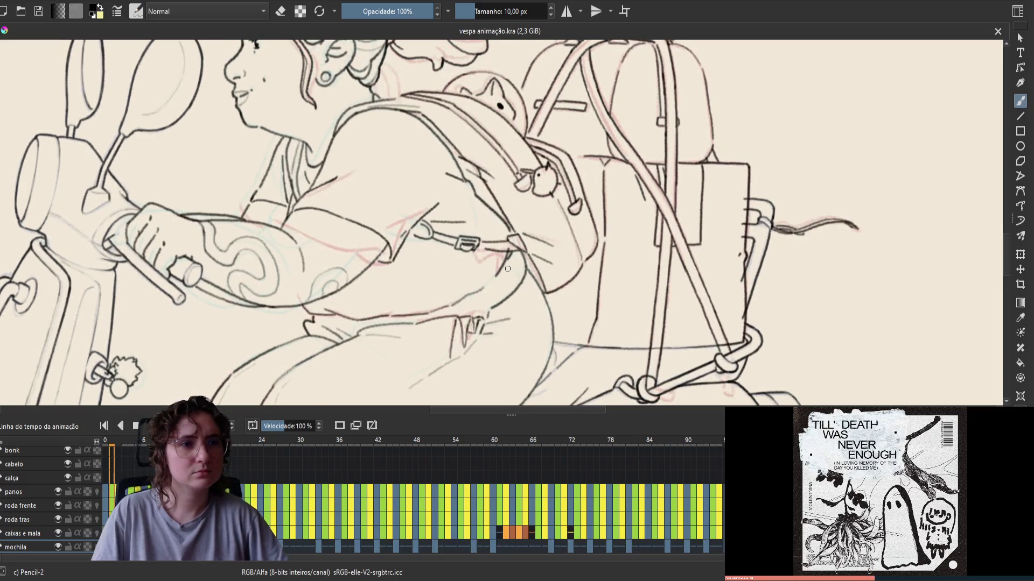
key("Right")
key("Left")
key("Right")
key("Left")
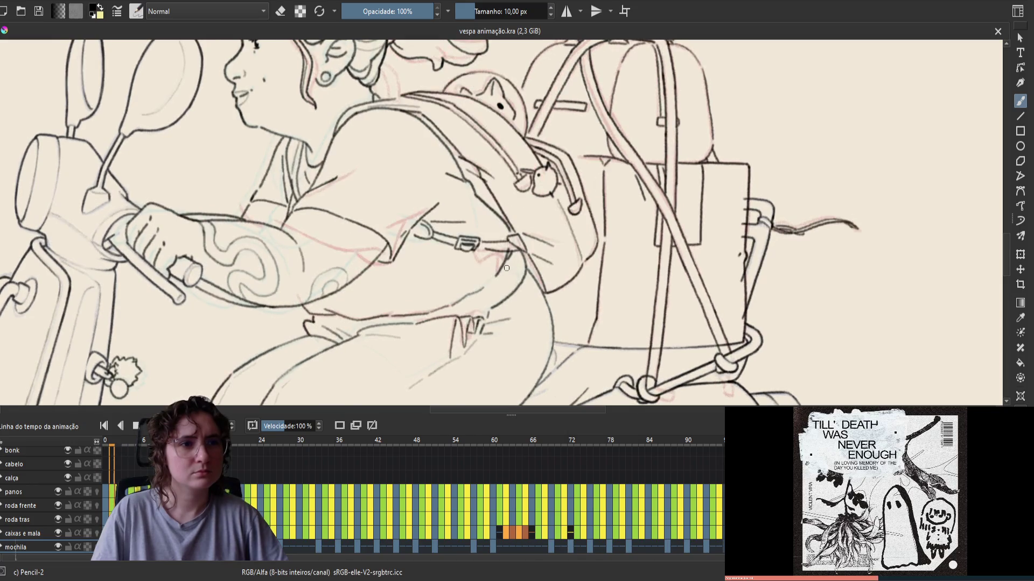
key("Right")
key("Left")
key("Right")
key("Left")
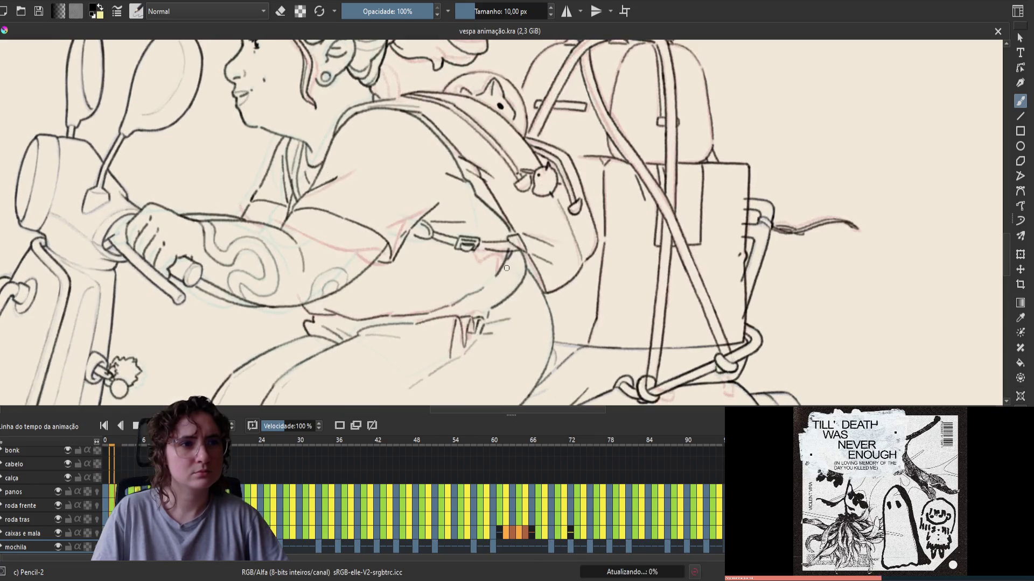
key("Right")
key("Left")
key("Right")
key("Left")
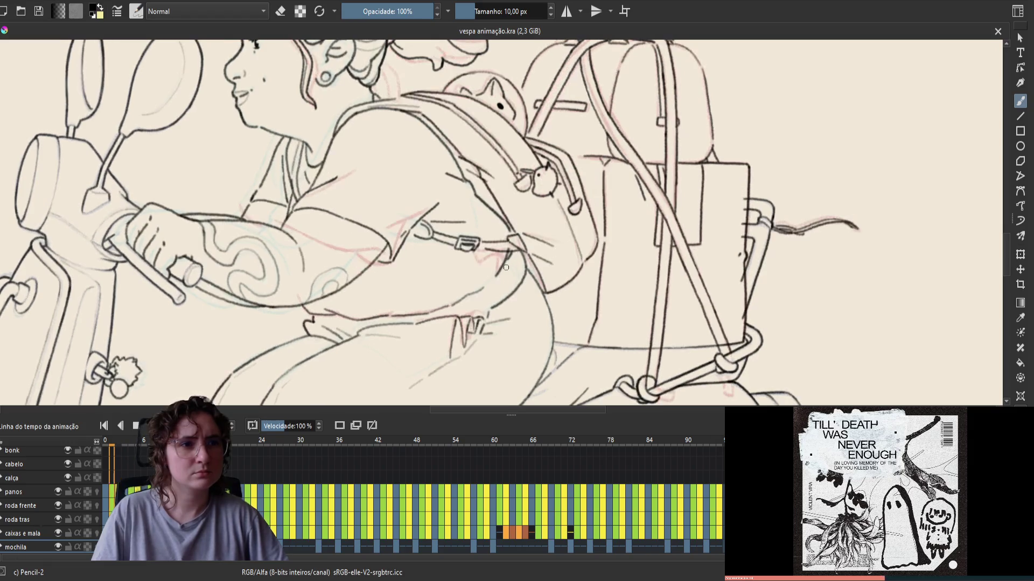
key("Right")
key("Left")
Step: Step among frames 0, 1 and 2 and settle on frame 1
key("Right")
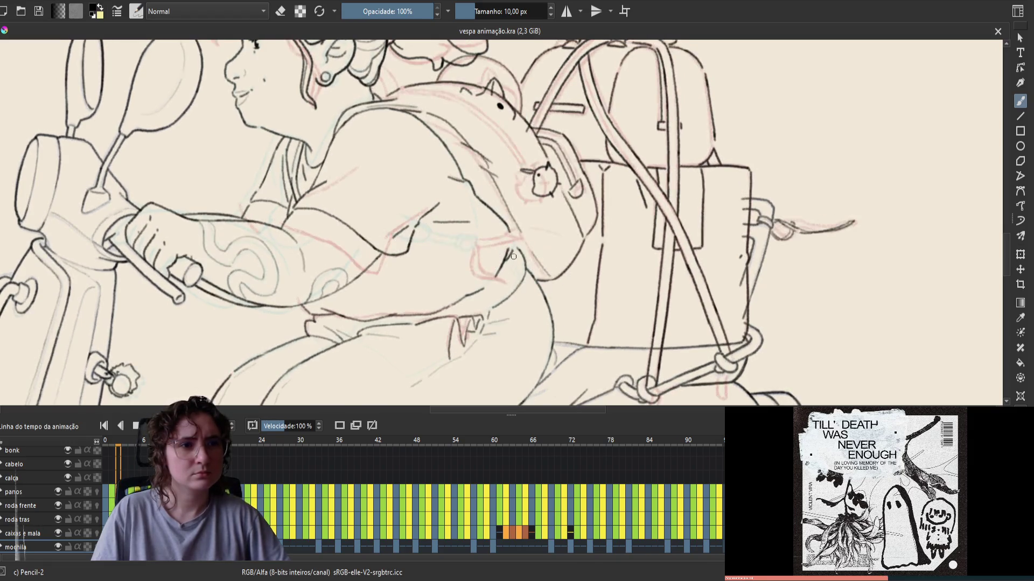
key("Left")
key("Right")
key("Left")
key("Left")
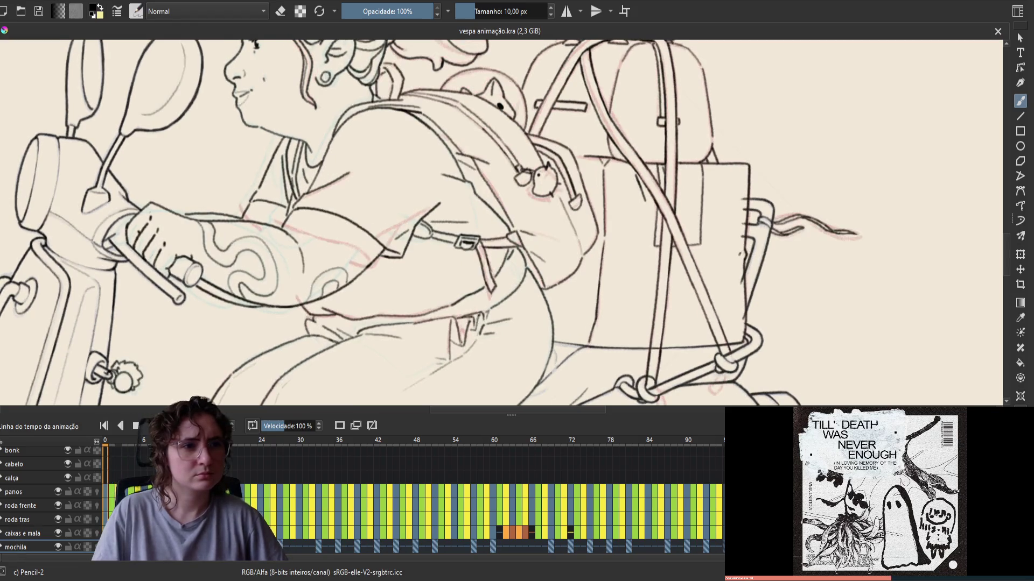
key("Right")
key("Left")
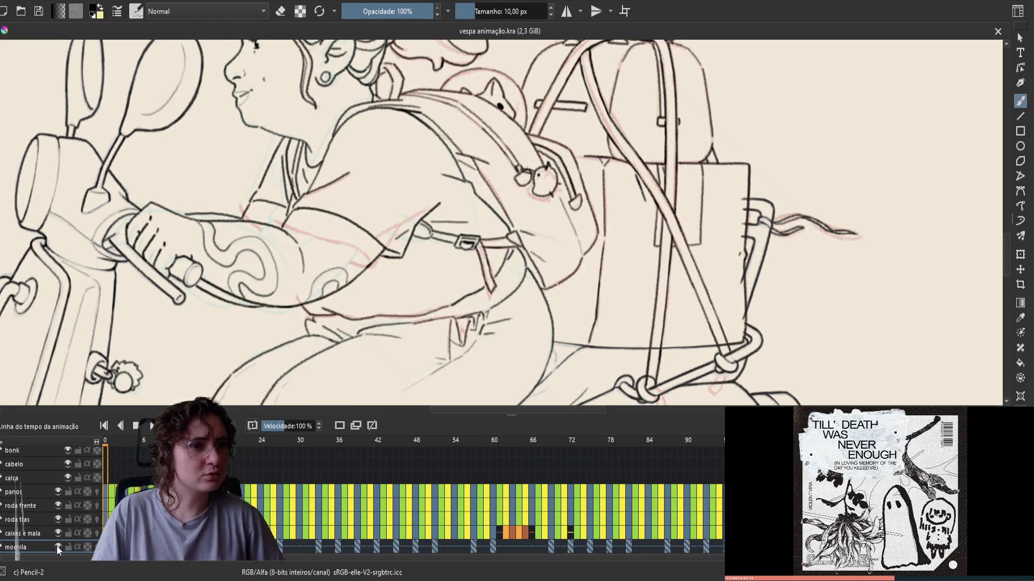
key("Right")
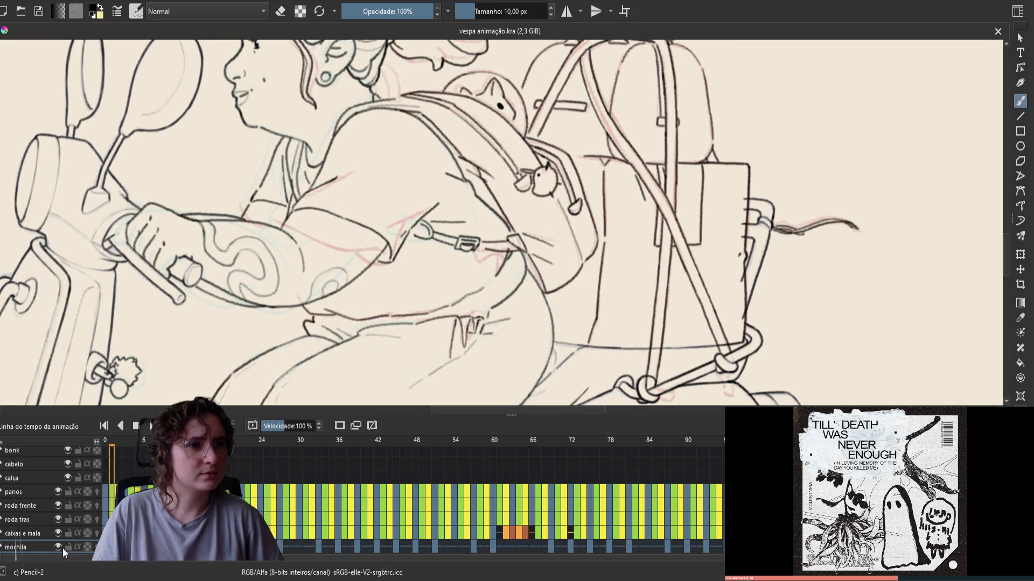
key("Left")
key("Right")
key("Left")
key("Right")
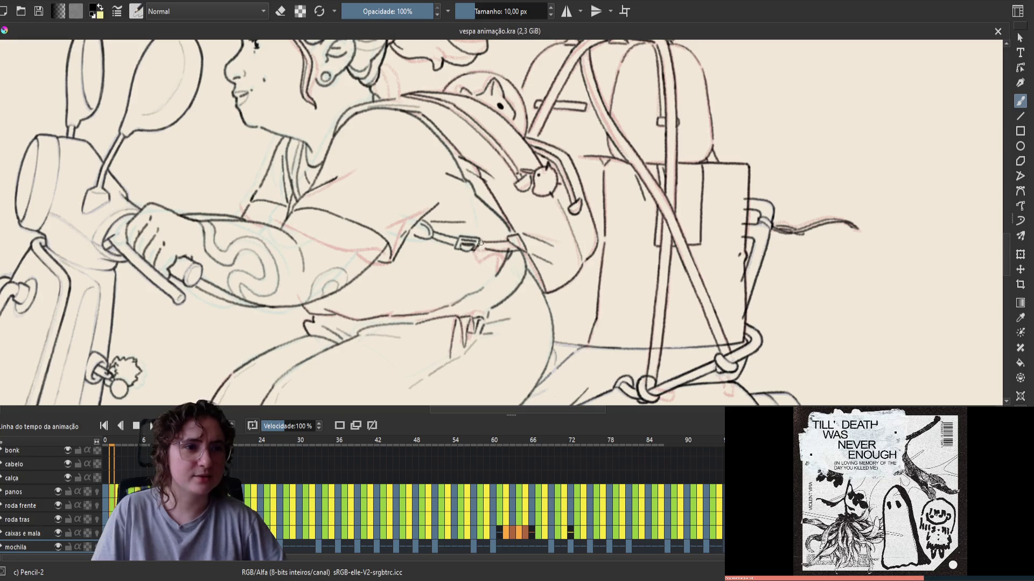
Step: Draw a short line under the backpack buckle on frame 1, save, and mirror the view
left_click_drag(479, 242, 483, 261)
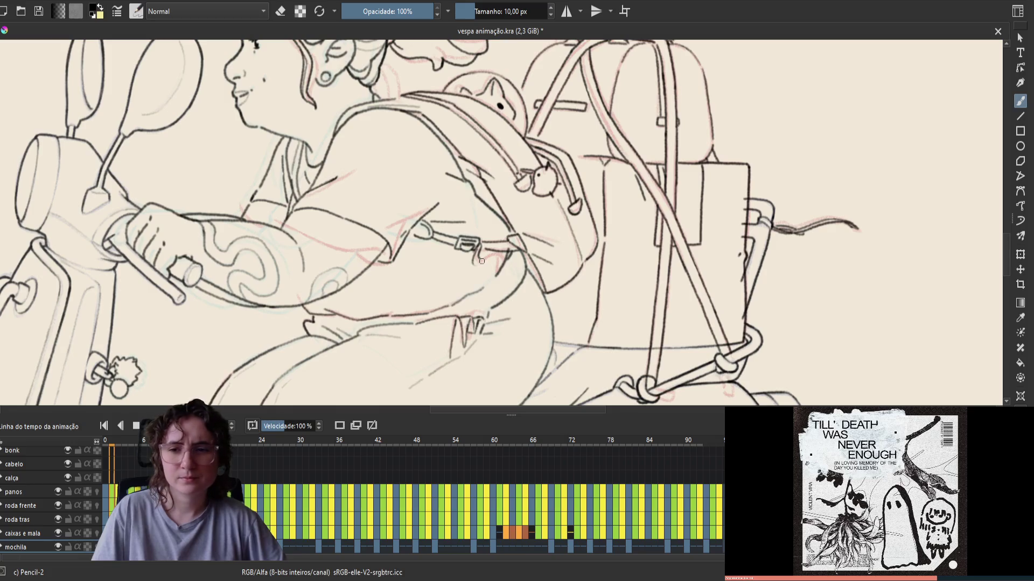
key("ctrl+s")
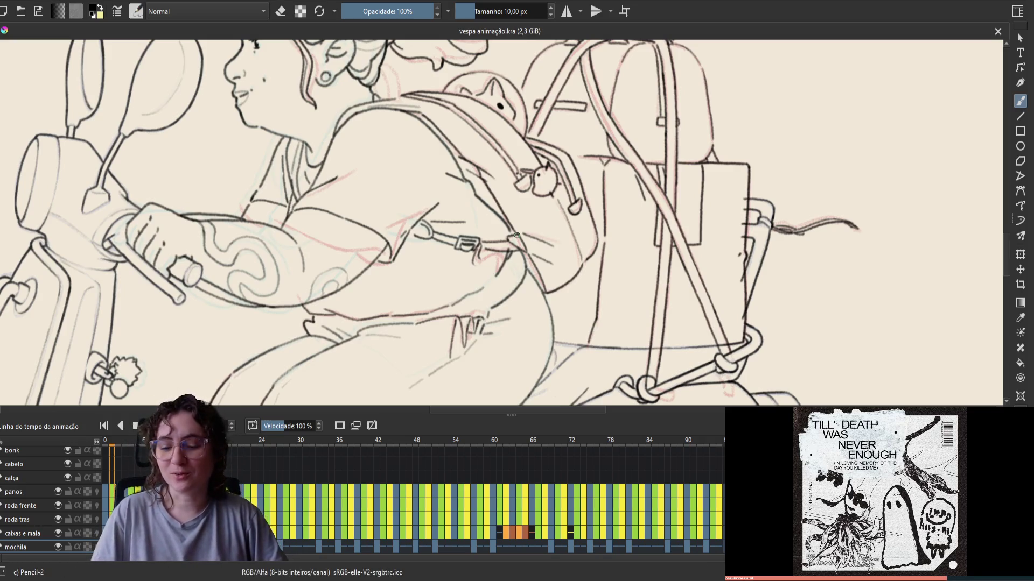
key("m")
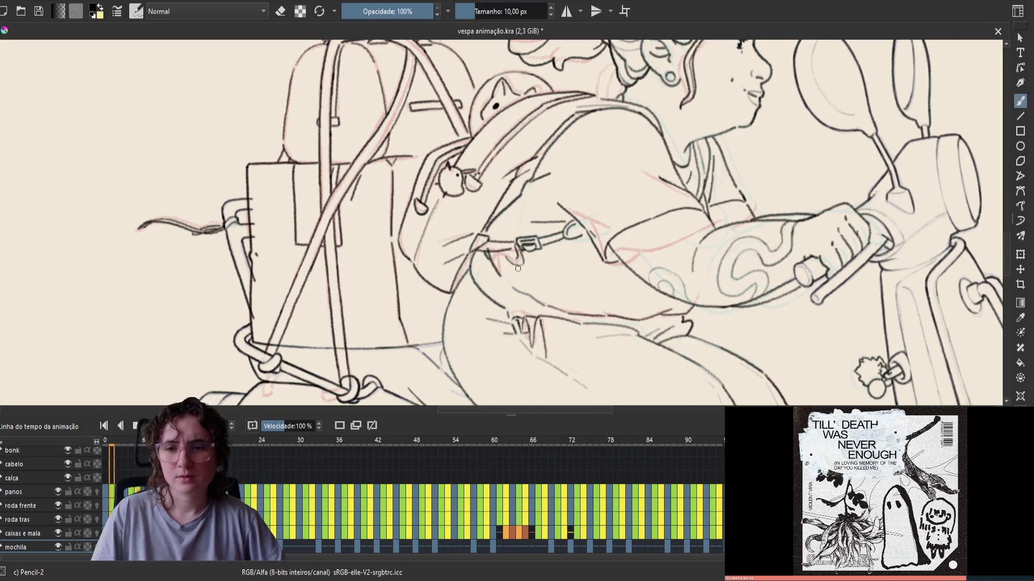
Step: Save, draw a hook-shaped strap line at the buckle, and compare with the previous frame
key("ctrl+s")
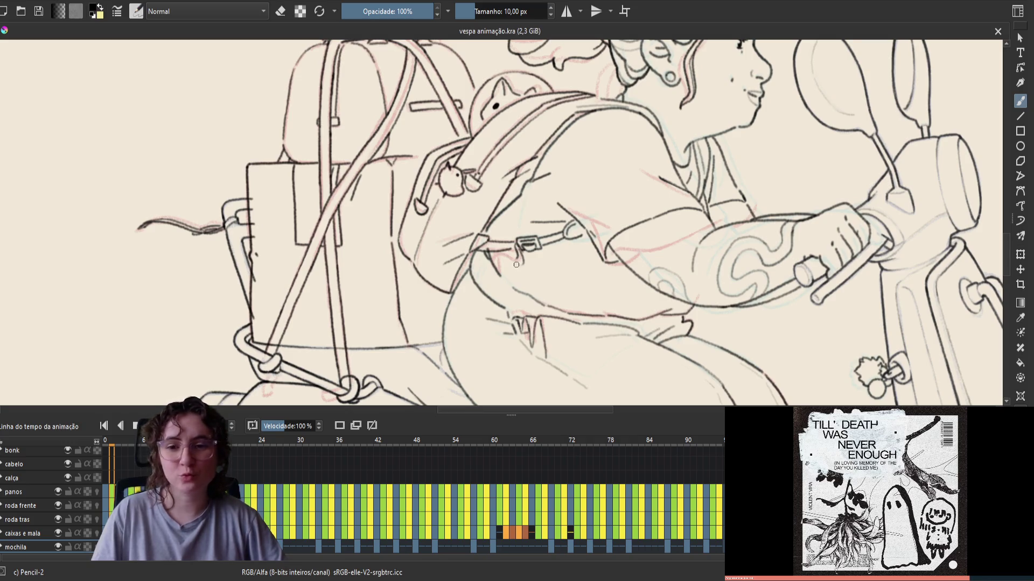
left_click_drag(520, 253, 514, 265)
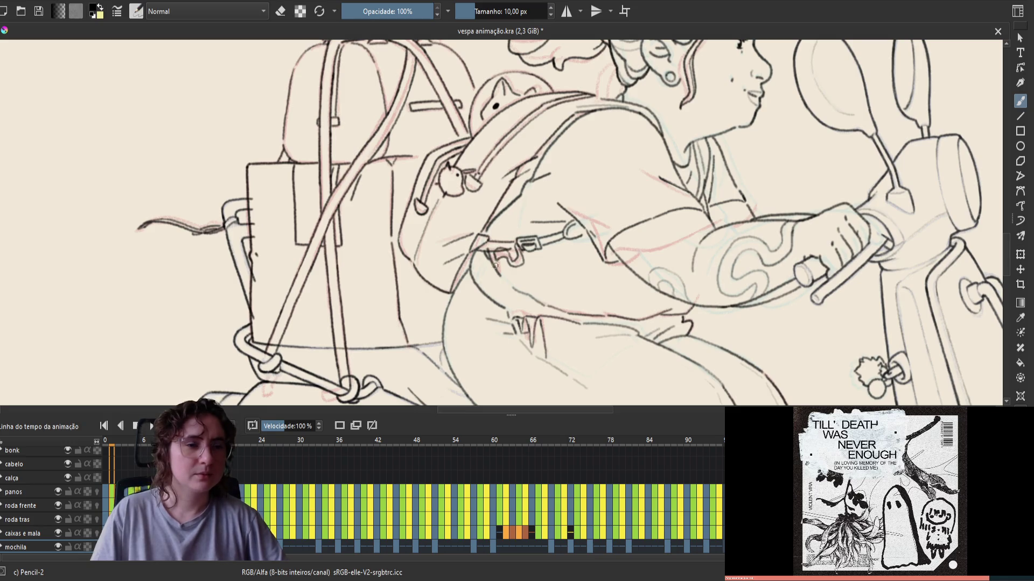
key("Left")
key("Right")
key("Left")
Step: Back on frame 1, rework the strap line by toggling between eraser and brush
key("Right")
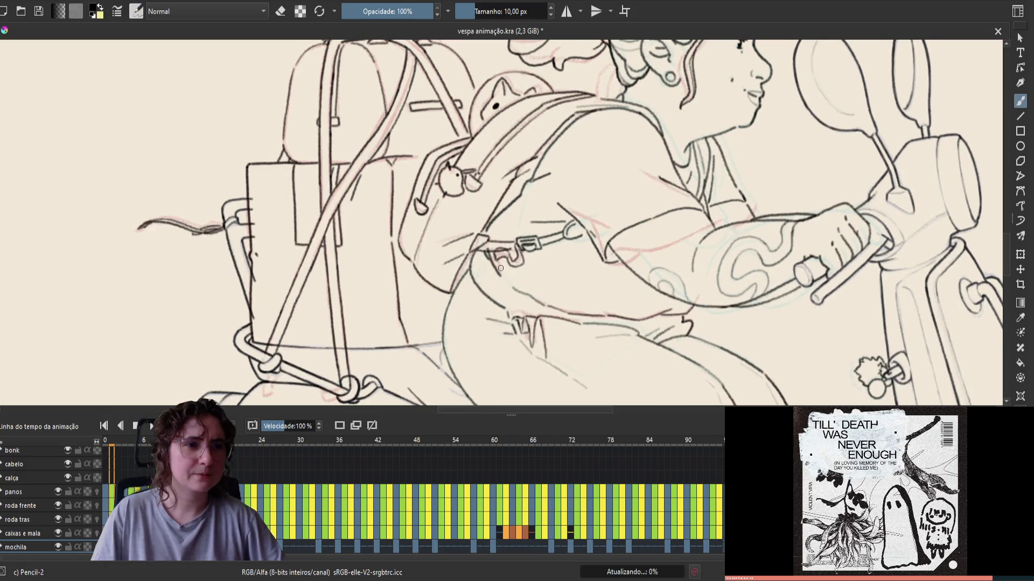
key("e")
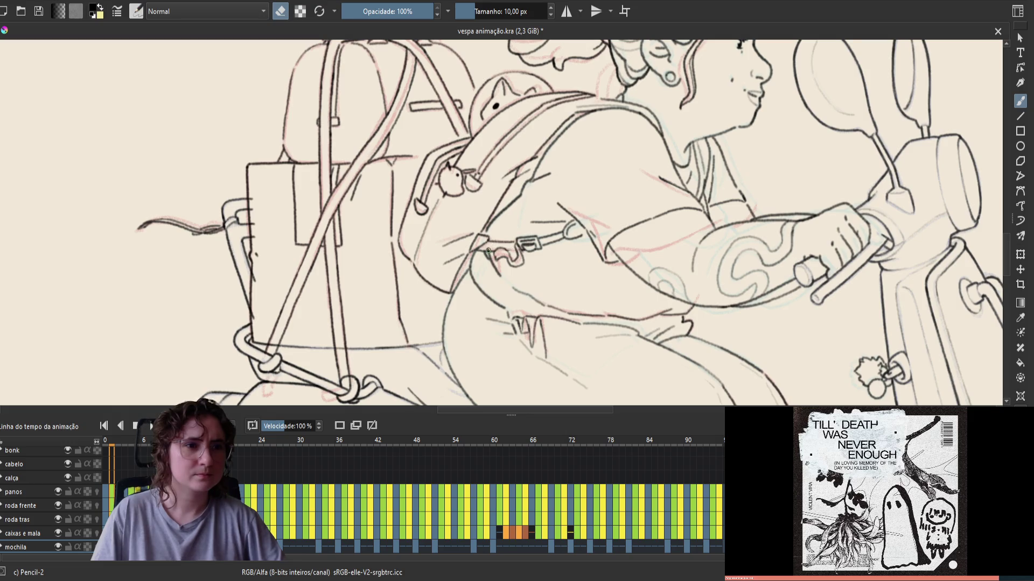
key("e")
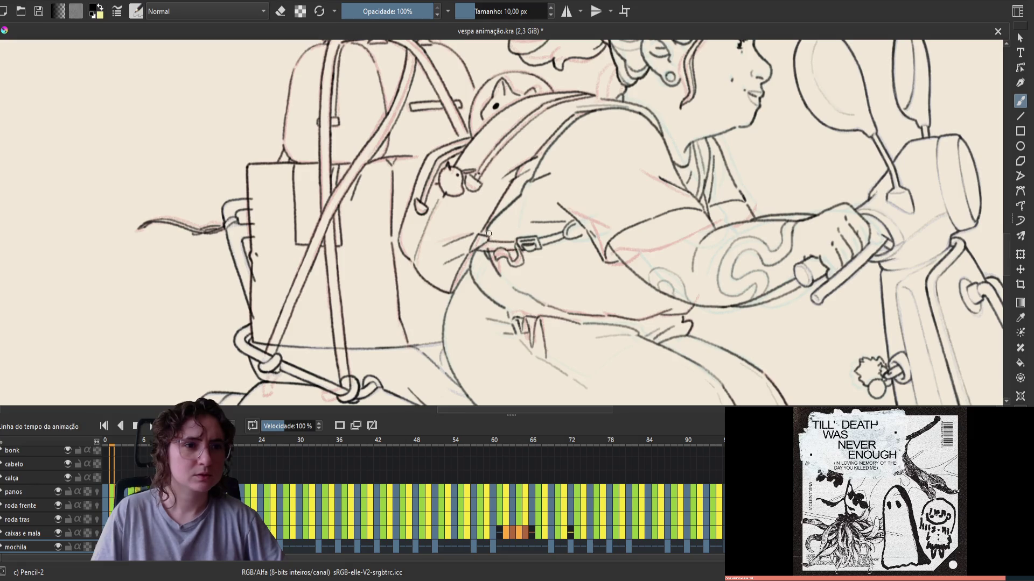
key("e")
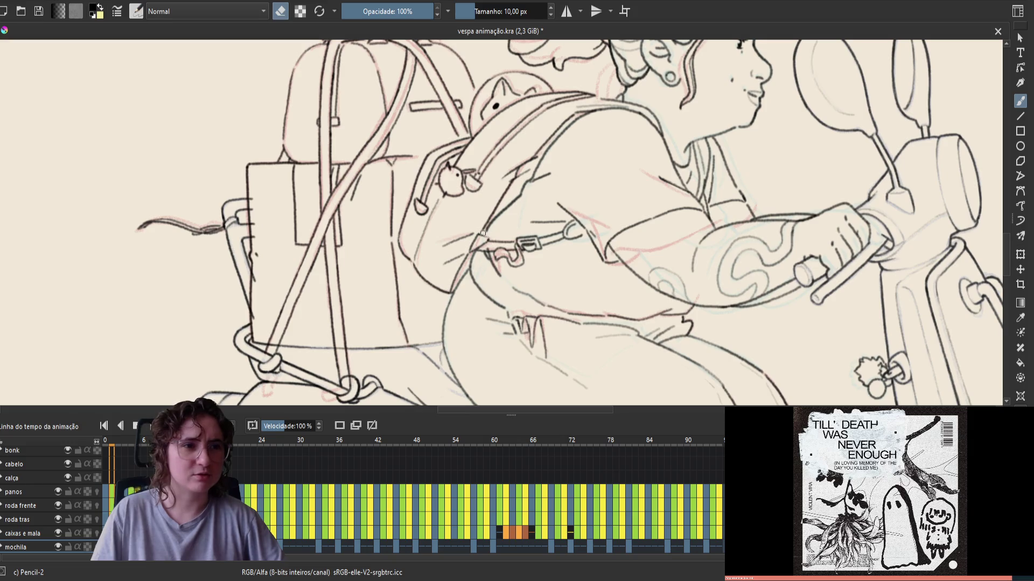
key("e")
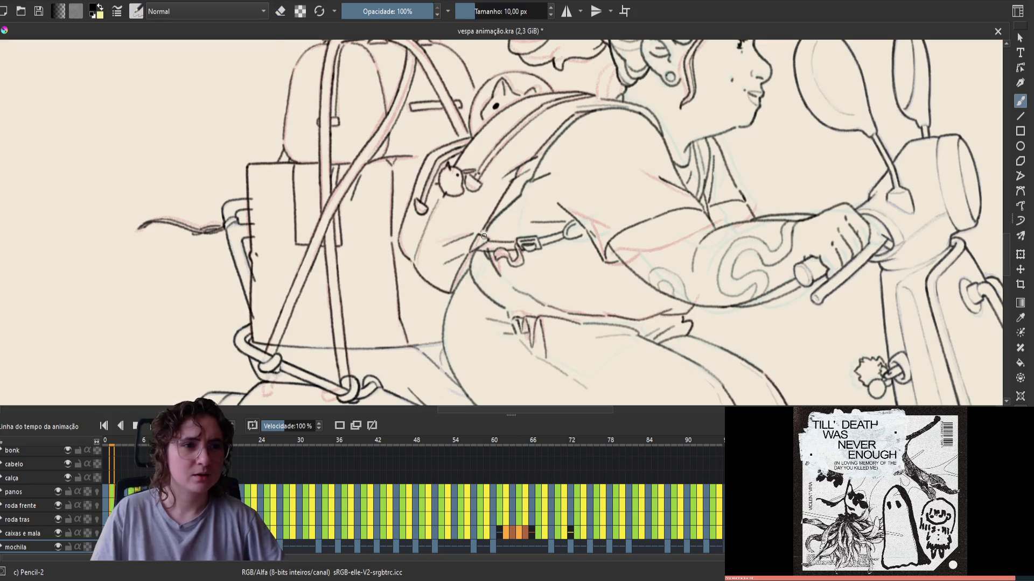
Step: Unmirror the view, return to frame 1, and touch up the strap lines with the eraser
key("m")
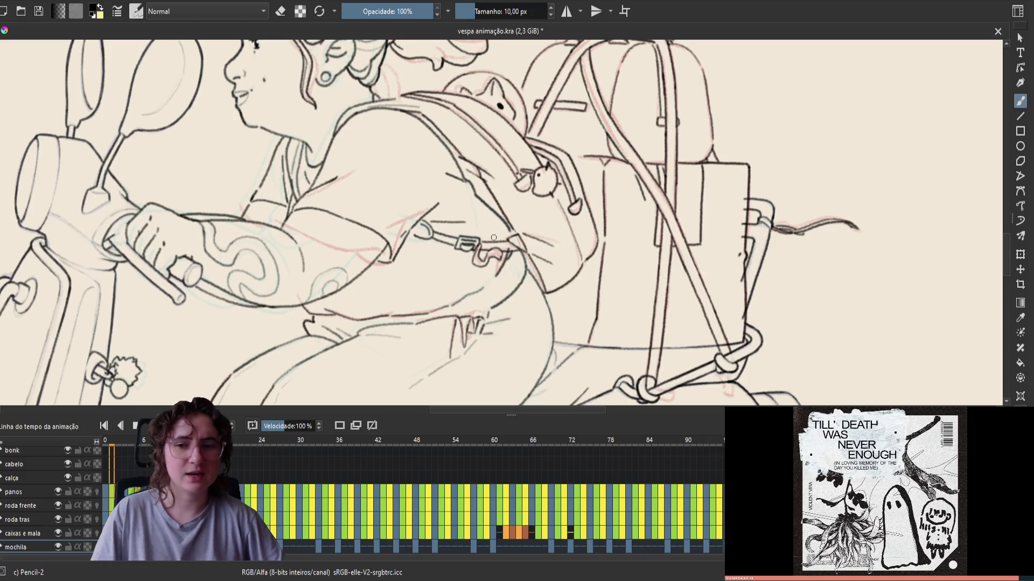
key("Left")
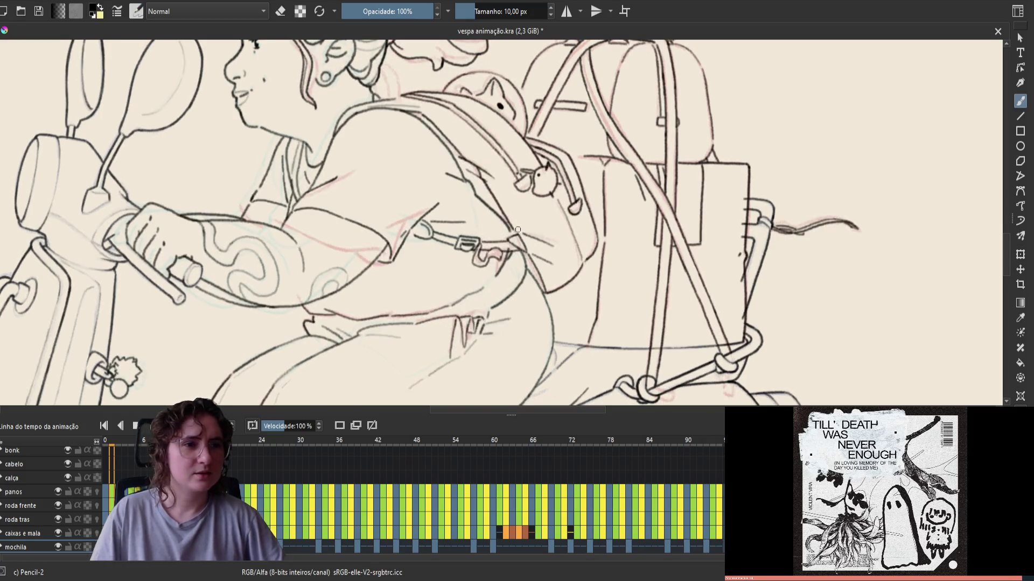
key("Right")
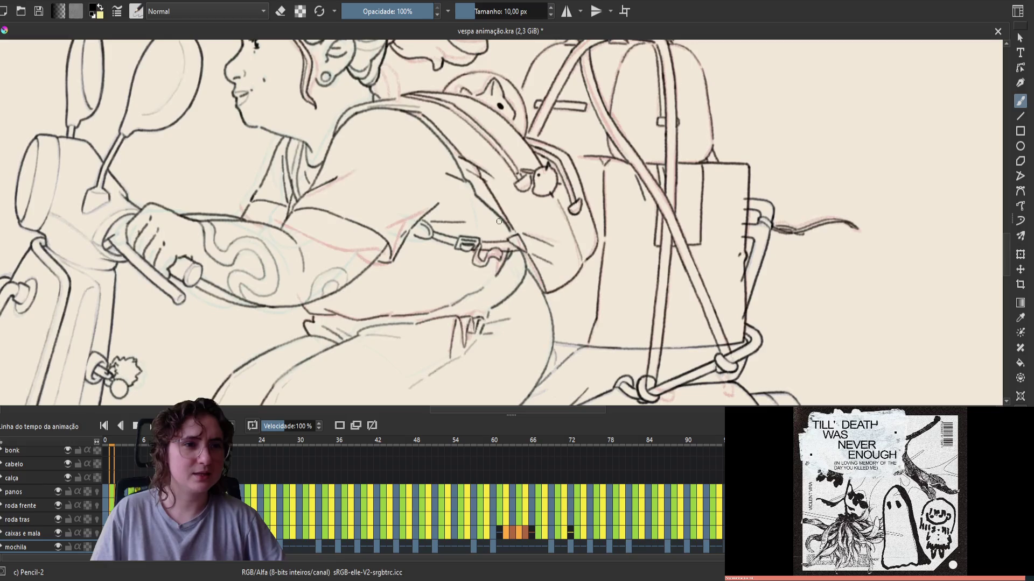
key("Left")
key("Right")
key("Left")
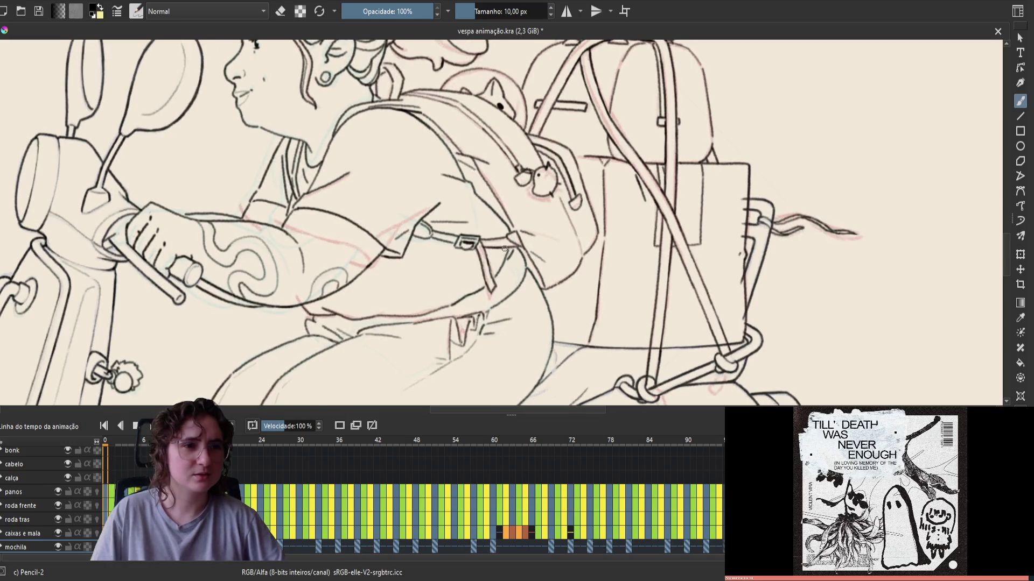
key("Right")
key("e")
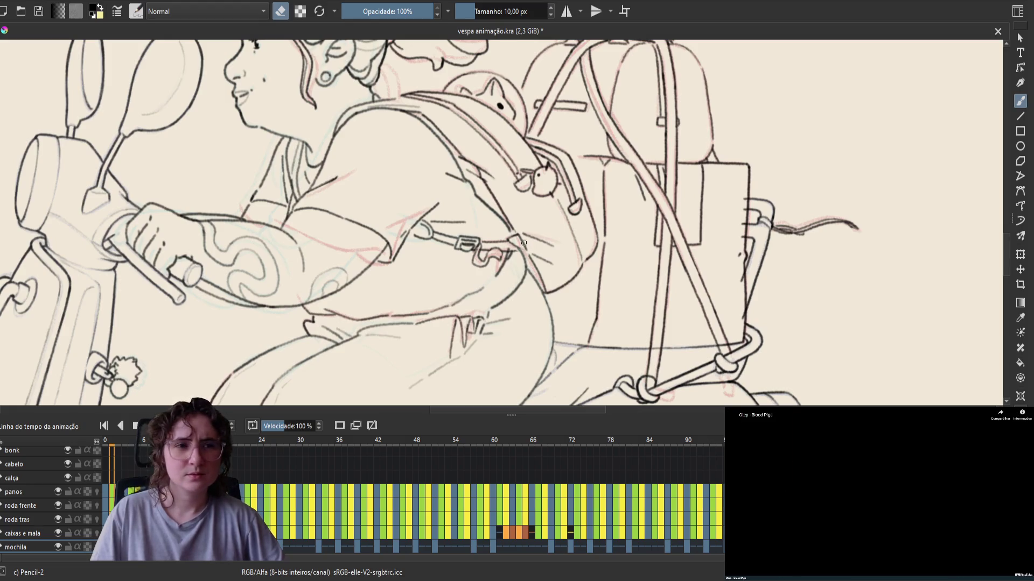
key("e")
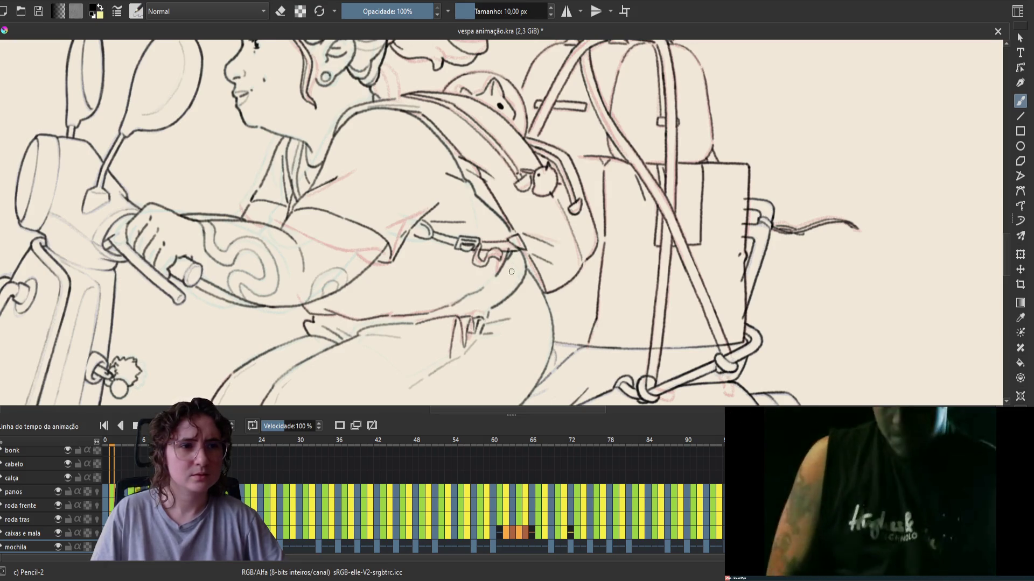
Step: Flip between frames 0 and 1 repeatedly to check the motion
key("Left")
key("Right")
key("Left")
key("Right")
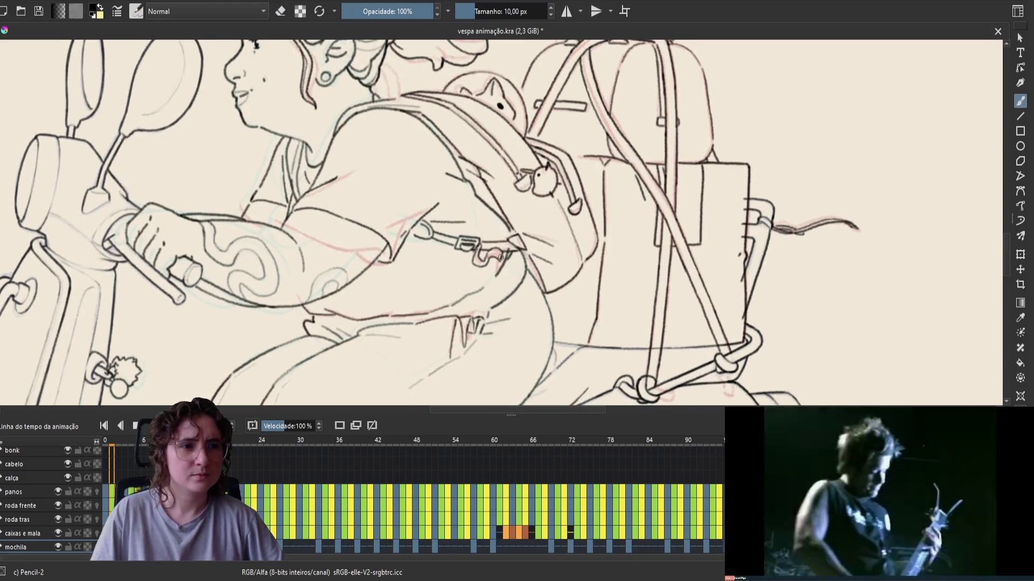
key("Left")
key("Right")
key("Left")
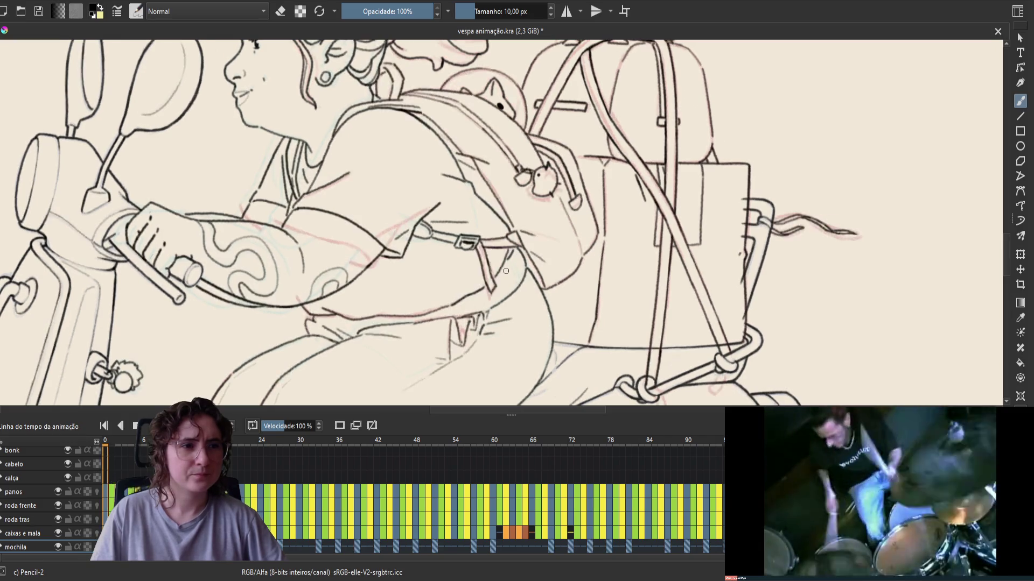
key("Right")
key("Left")
key("Right")
key("Left")
key("Right")
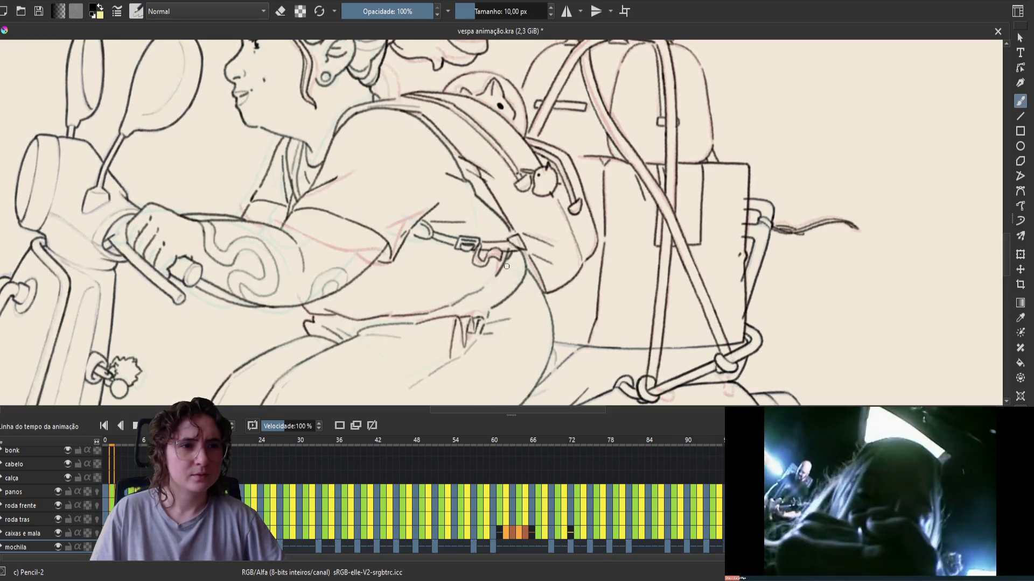
key("Left")
key("Right")
key("Left")
key("Right")
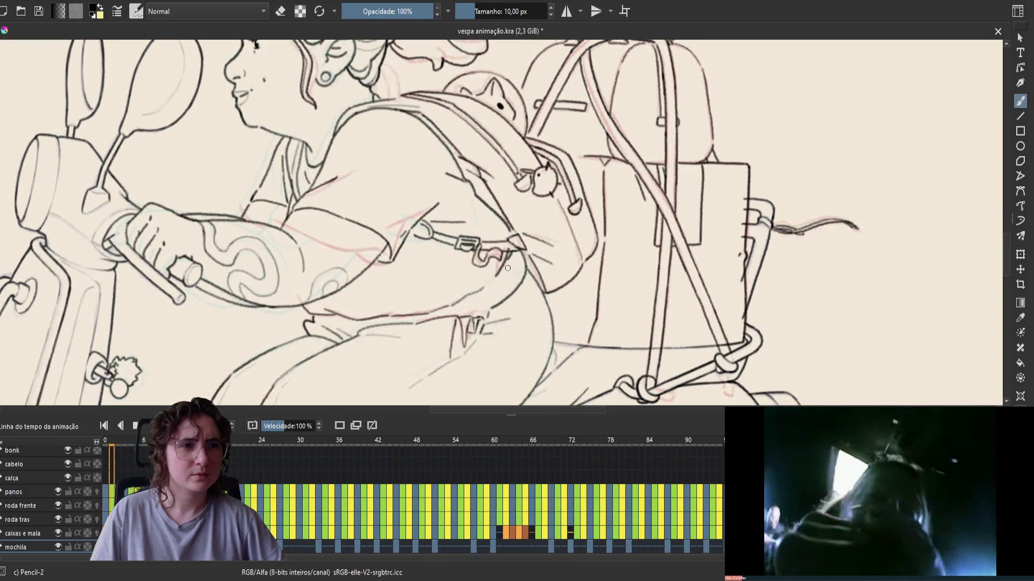
key("Left")
key("Right")
key("Left")
key("Right")
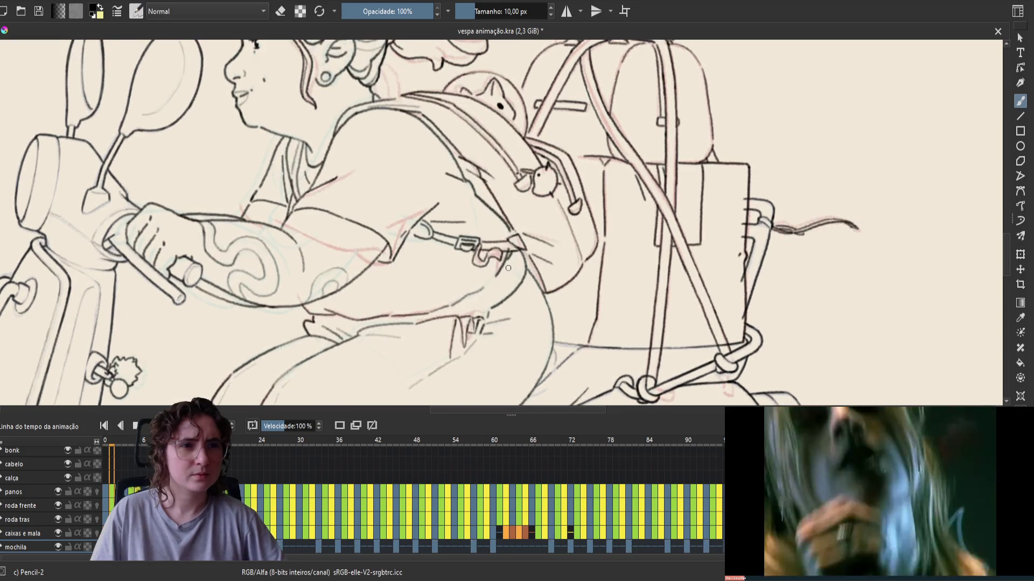
Step: Jump to the last frame, return to frame 0, then step forward to frame 2
key("Left")
key("Left")
key("Right")
key("Left")
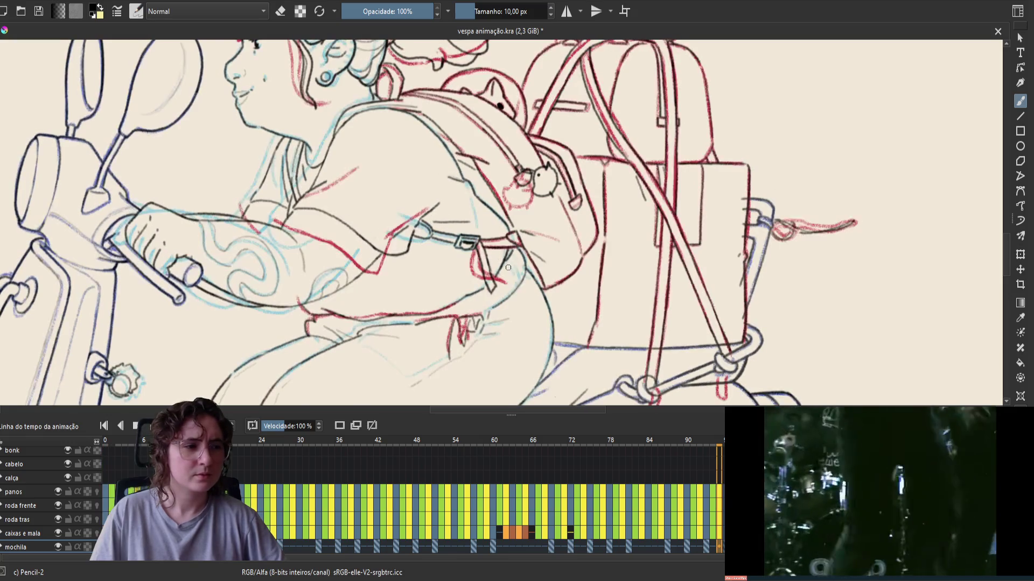
key("Right")
key("Right")
key("Left")
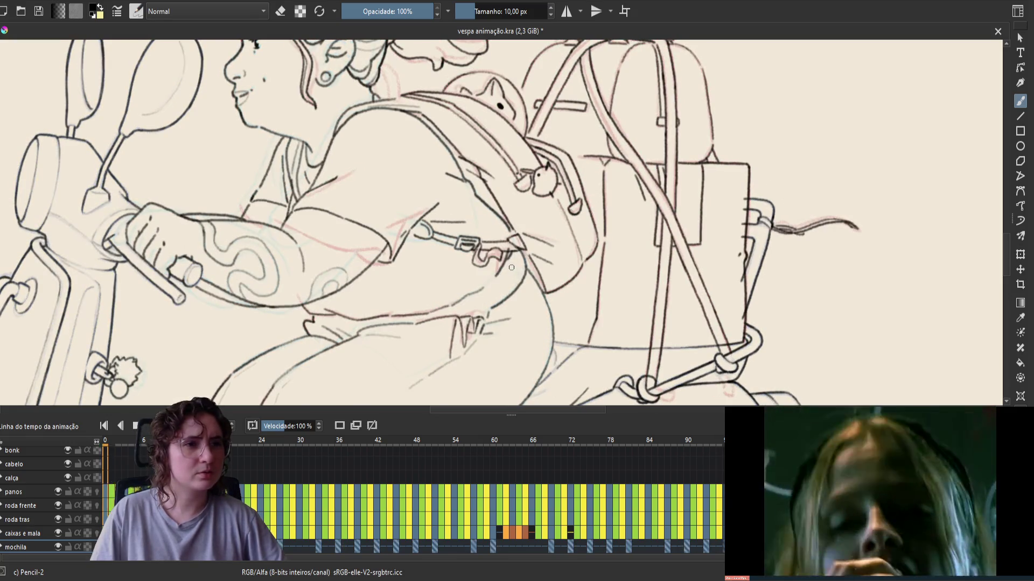
key("Left")
key("Right")
key("Right")
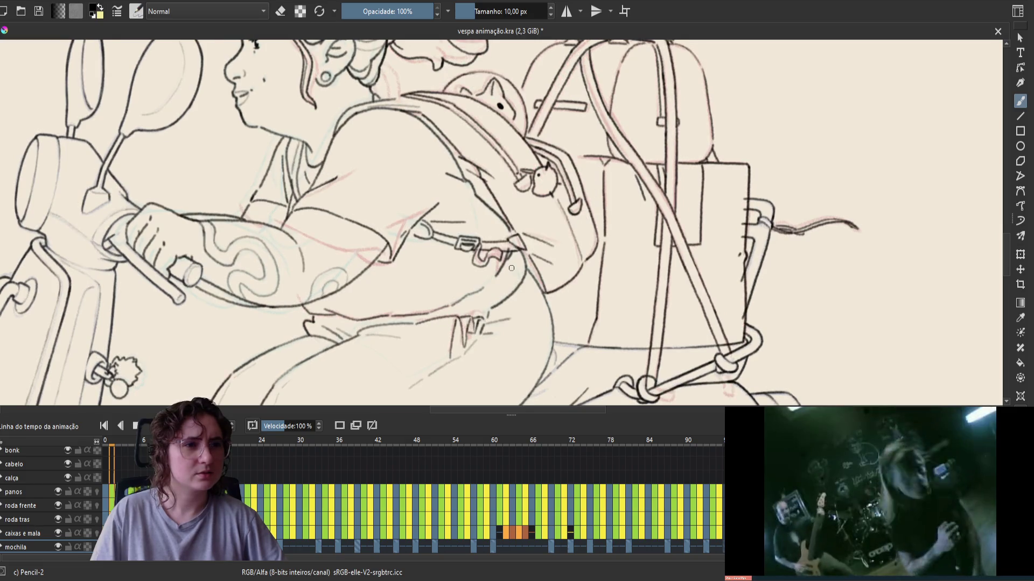
key("Right")
key("Left")
key("Right")
key("Left")
key("Right")
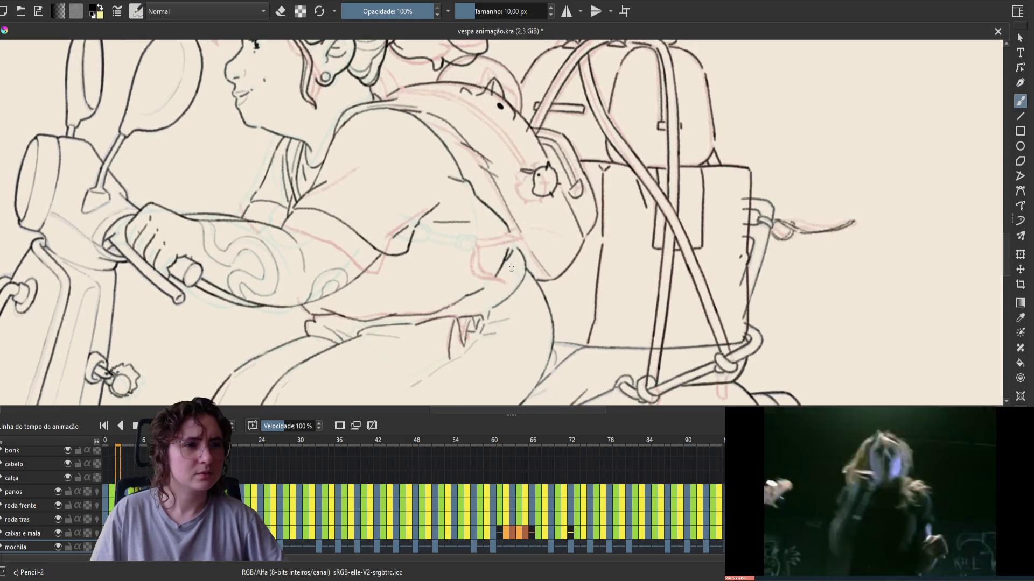
key("Right")
key("Left")
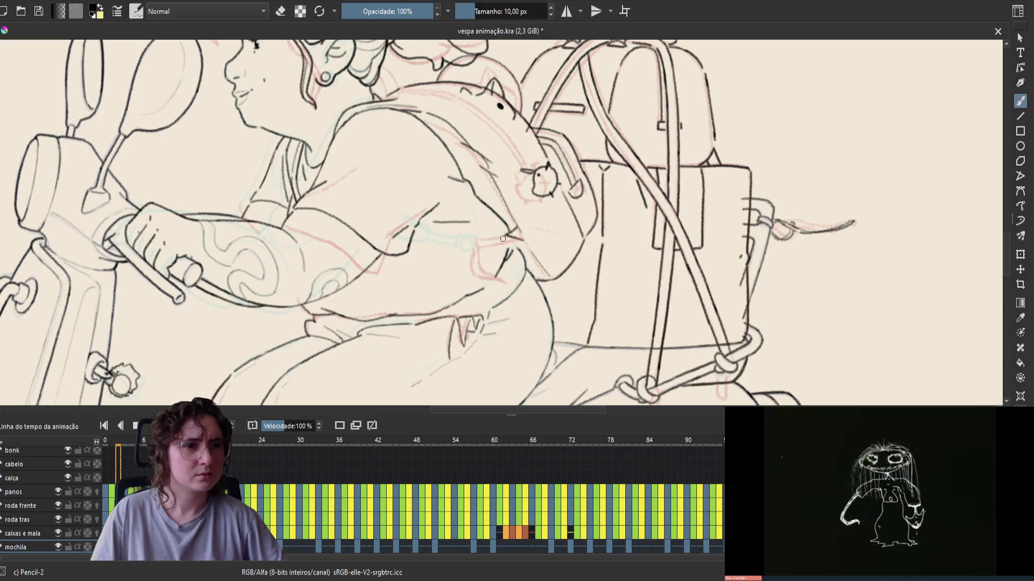
Step: Erase on frame 2, then save the file and mirror the view
key("e")
key("e")
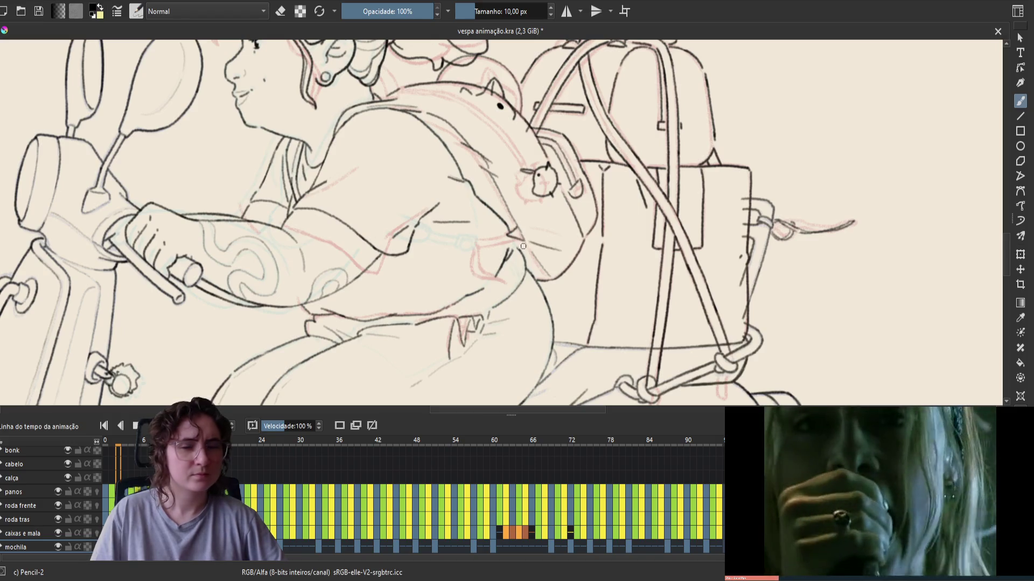
key("m")
key("ctrl+s")
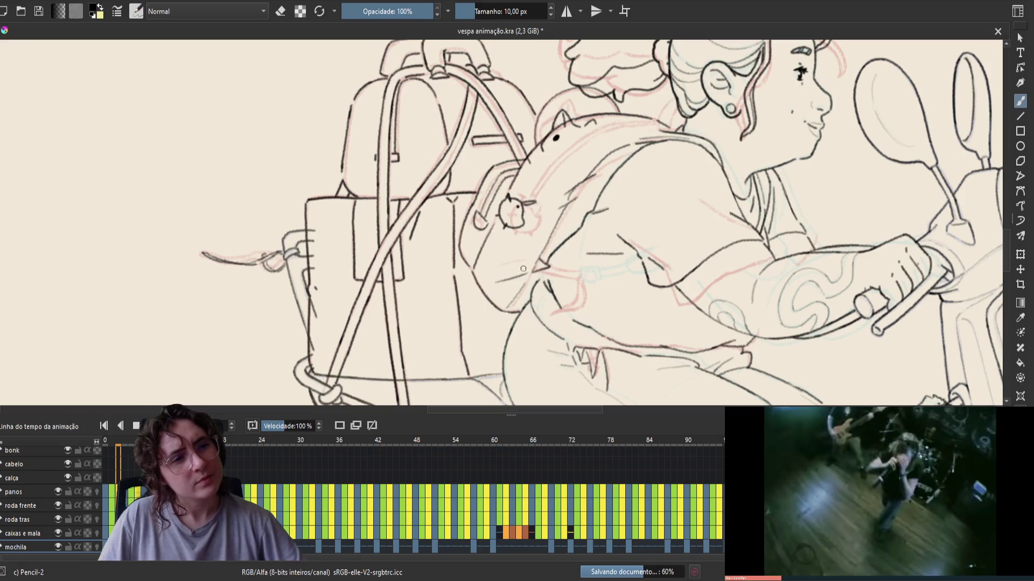
Step: On the next frame, erase a small stray line near the backpack
key("Left")
key("Right")
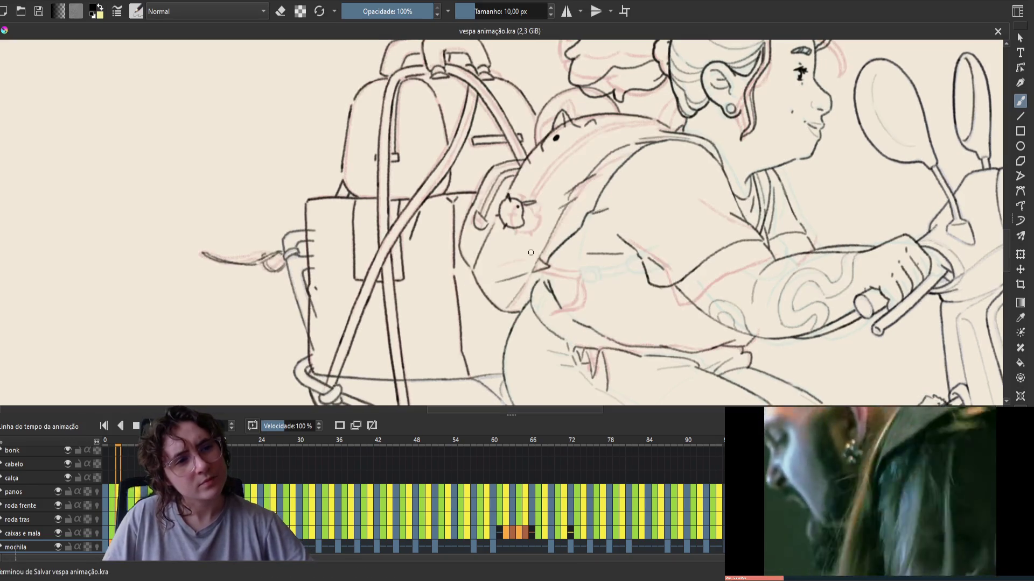
key("e")
left_click(538, 260)
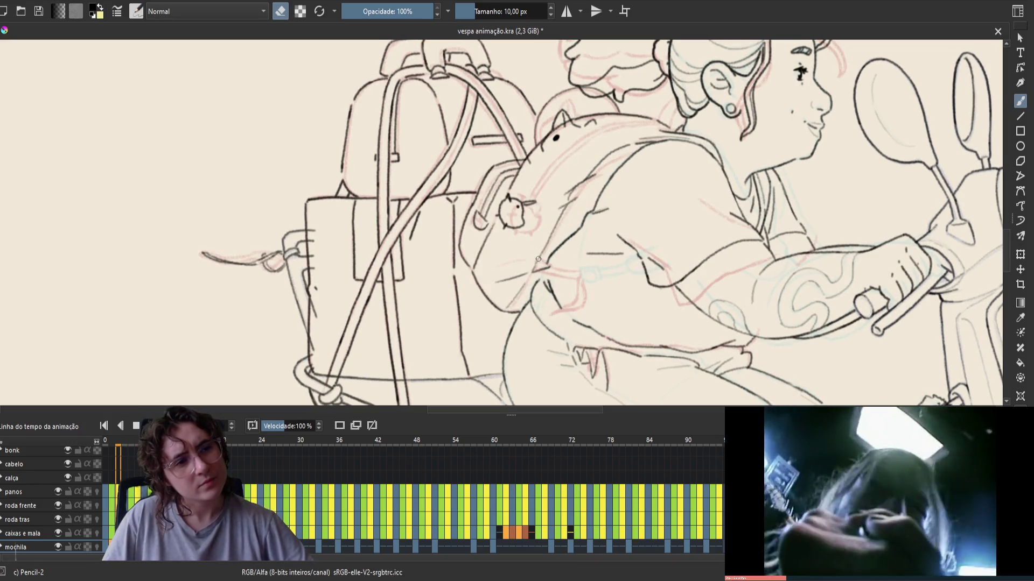
key("e")
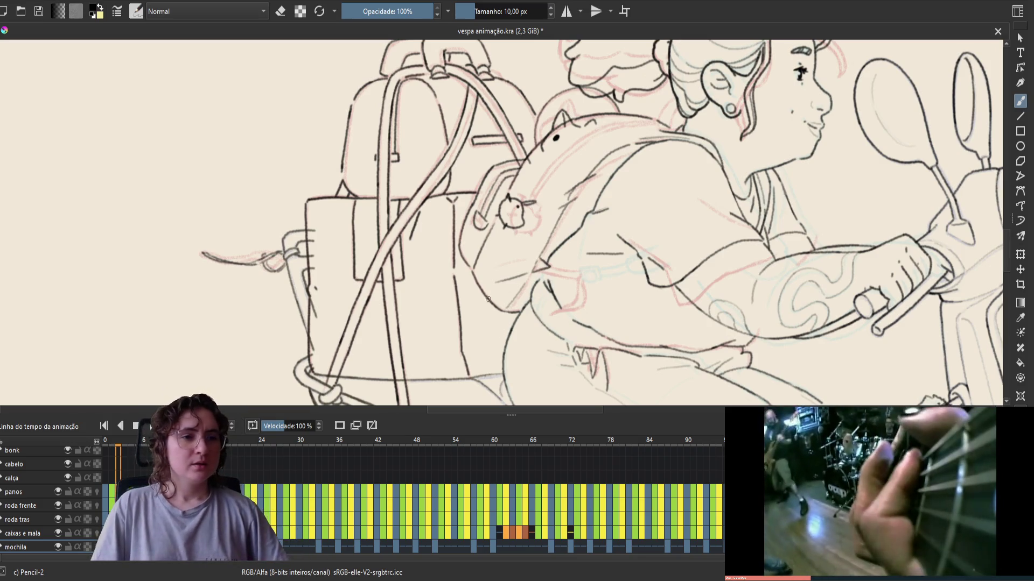
Step: Zoom the view and make further touch-ups below the backpack, toggling the eraser
scroll(488, 300, "down", 2)
scroll(534, 250, "up", 2)
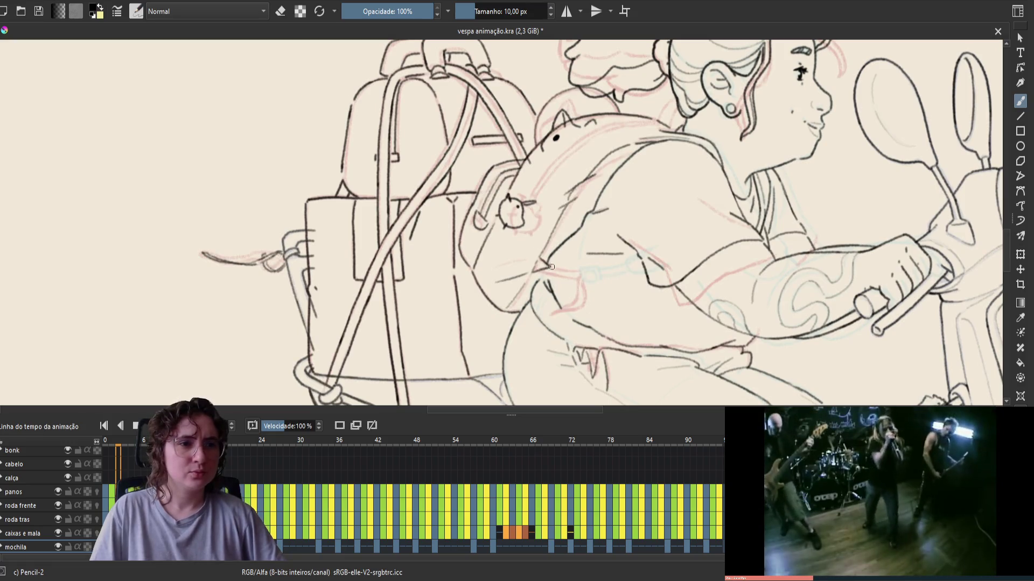
key("e")
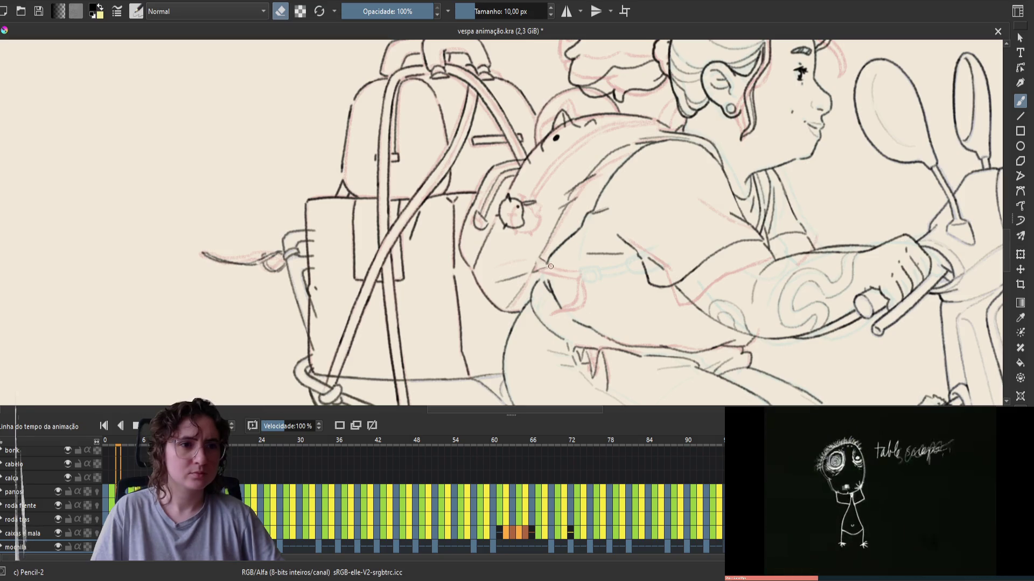
key("e")
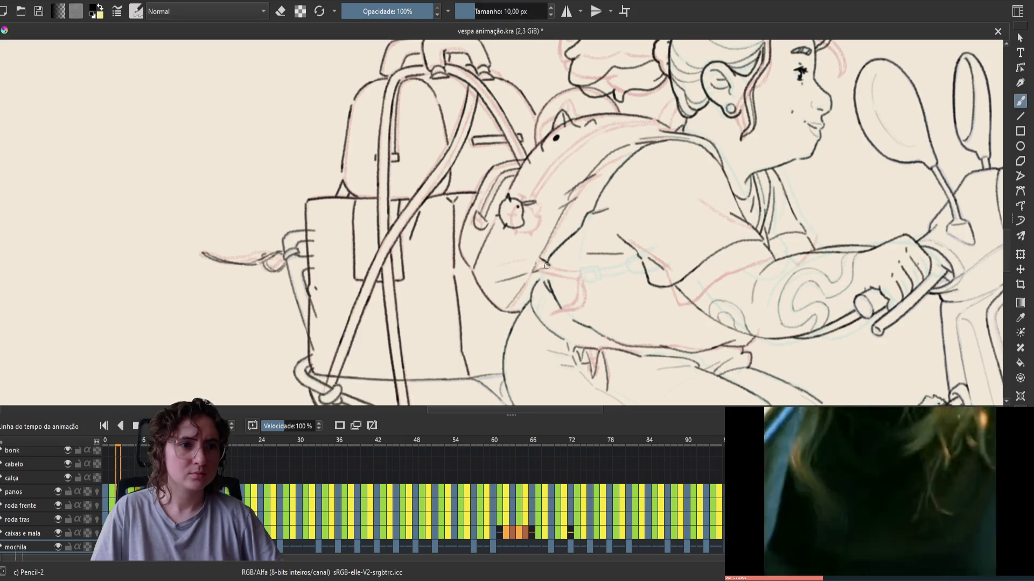
Step: Mirror the canvas horizontally and flip between neighbouring frames to compare the line art
key("e")
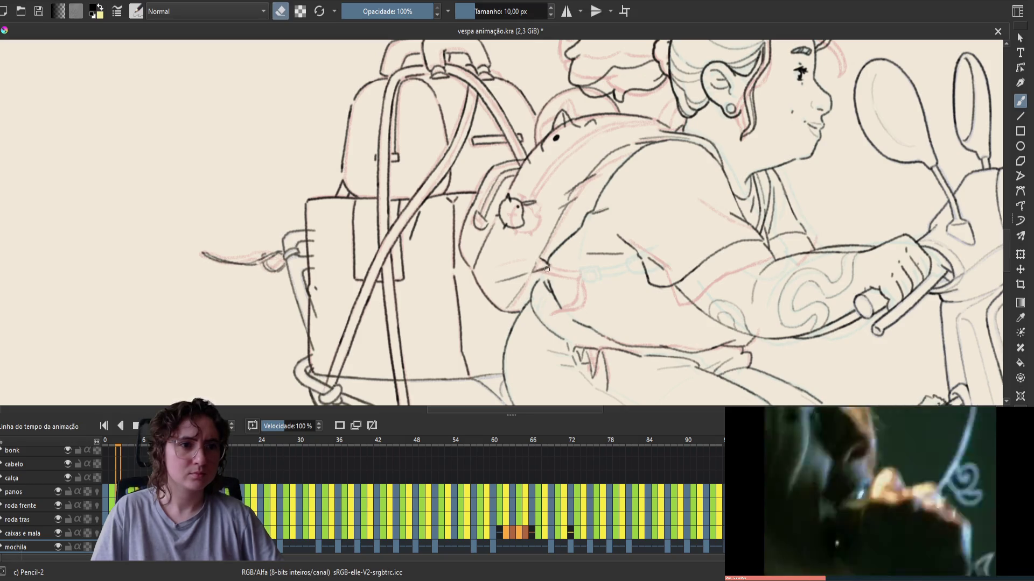
key("e")
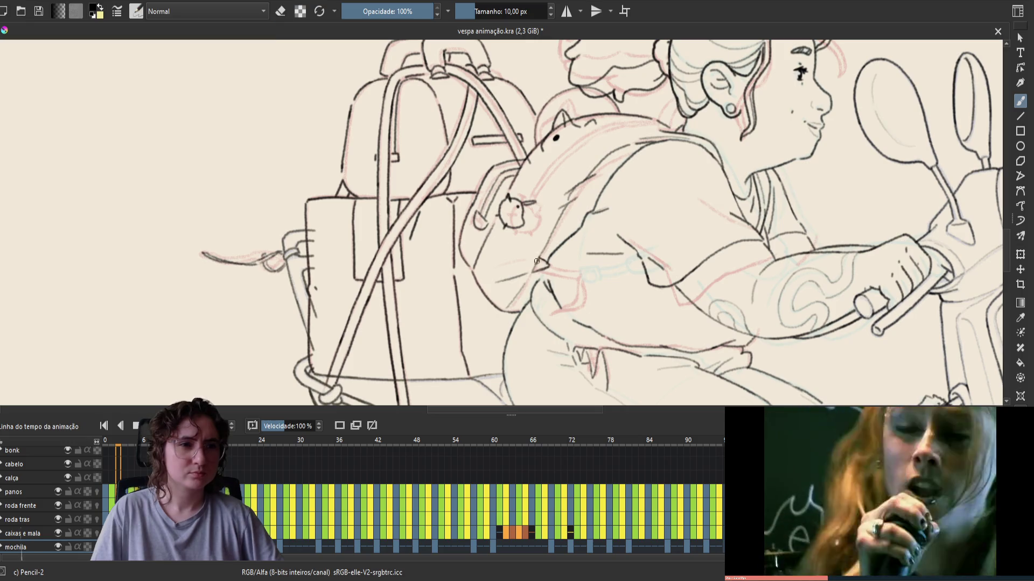
key("e")
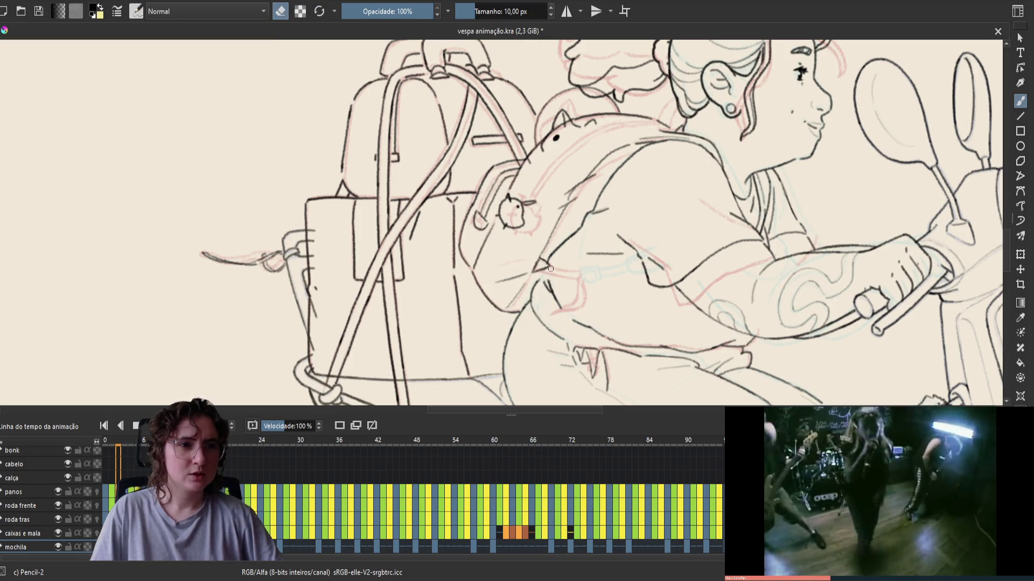
key("e")
key("m")
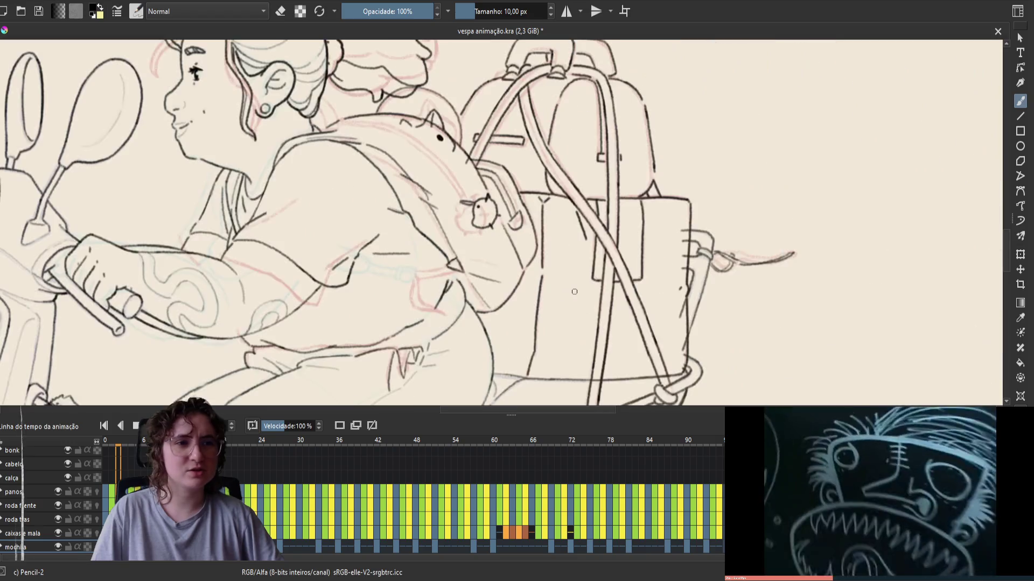
key("Left")
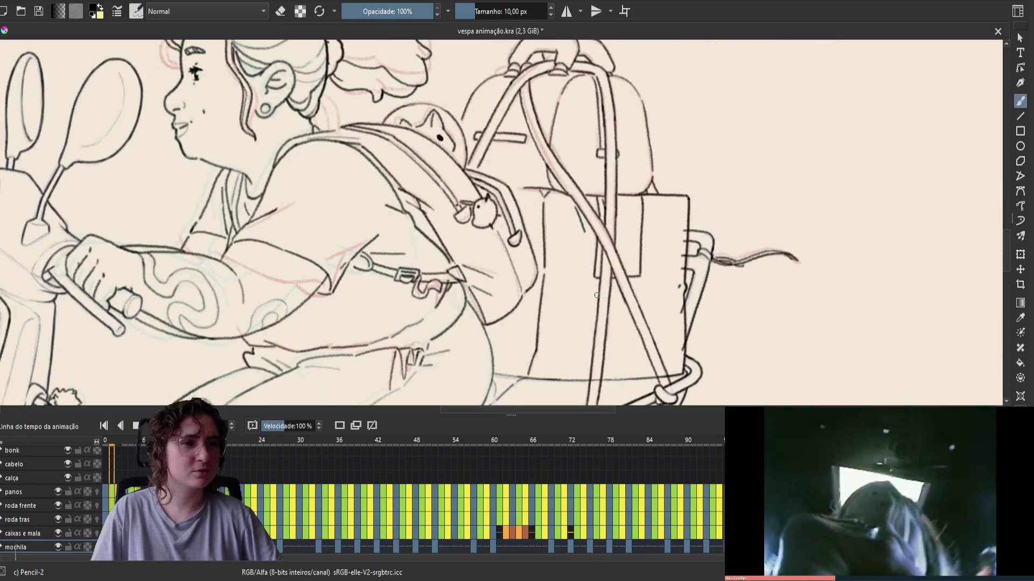
key("Right")
key("Left")
key("Right")
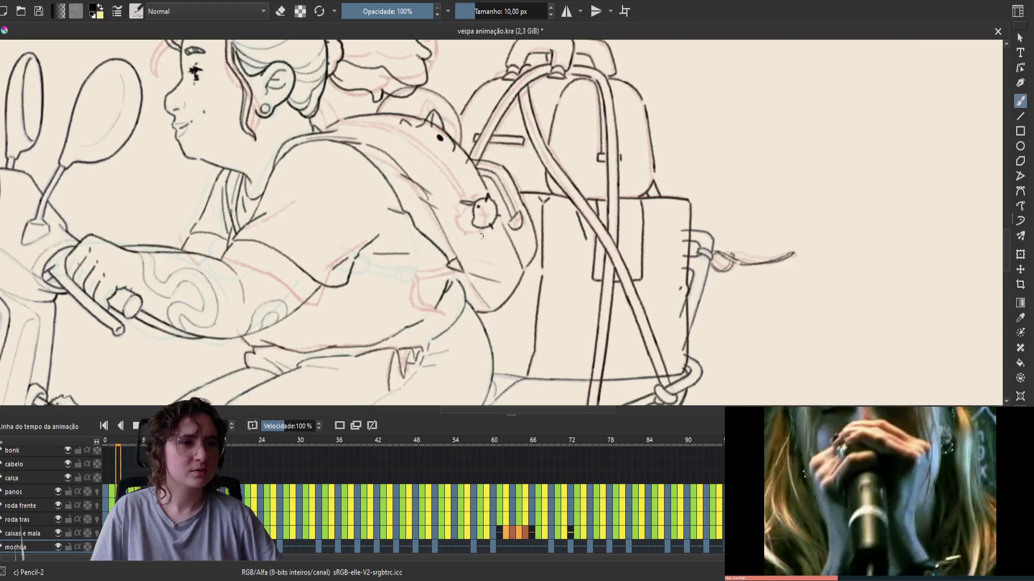
Step: Enlarge the brush to about 17.59 px, save, then return it to 10 px
key("e")
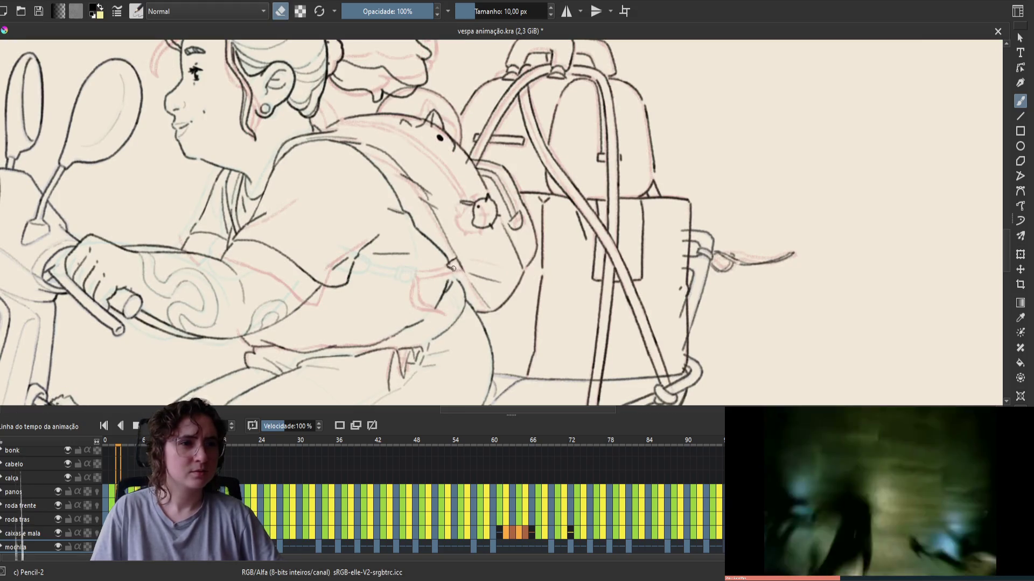
key("e")
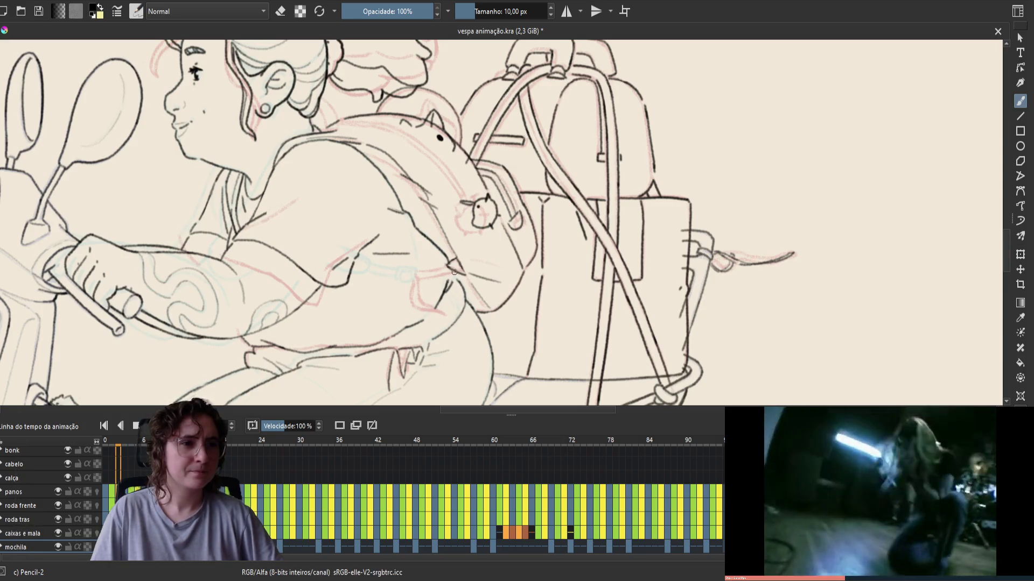
left_click_drag(457, 275, 466, 278, "shift")
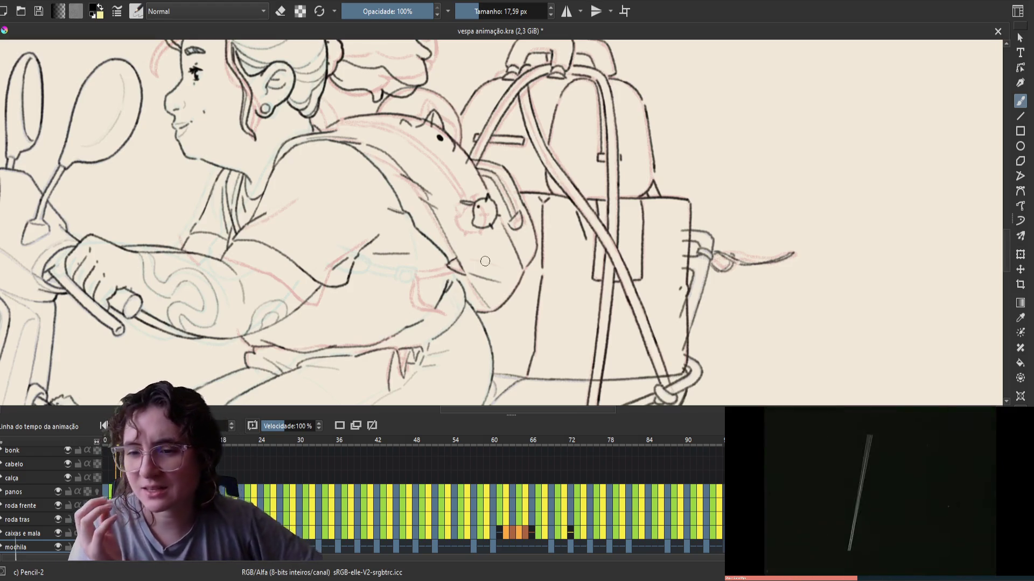
key("ctrl+s")
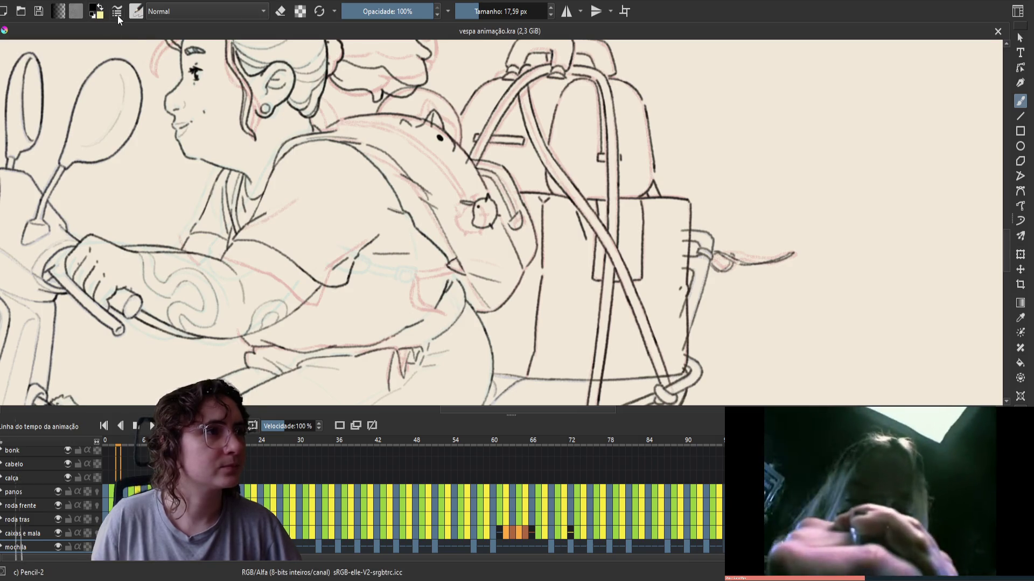
key("bracketleft")
key("bracketleft")
key("bracketleft")
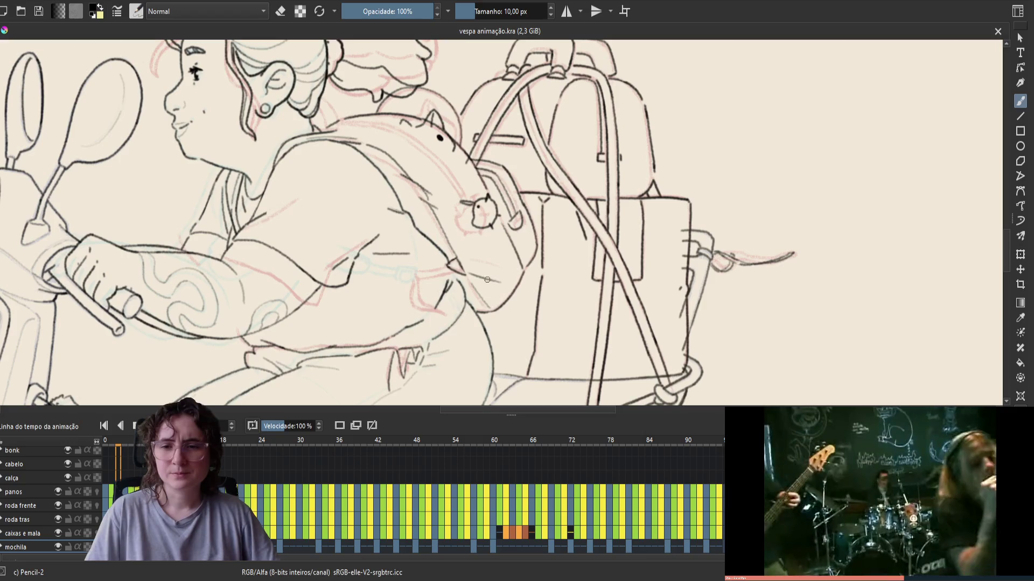
Step: Draw a small line where the arm meets the backpack and check it against adjacent frames
left_click_drag(426, 247, 458, 253)
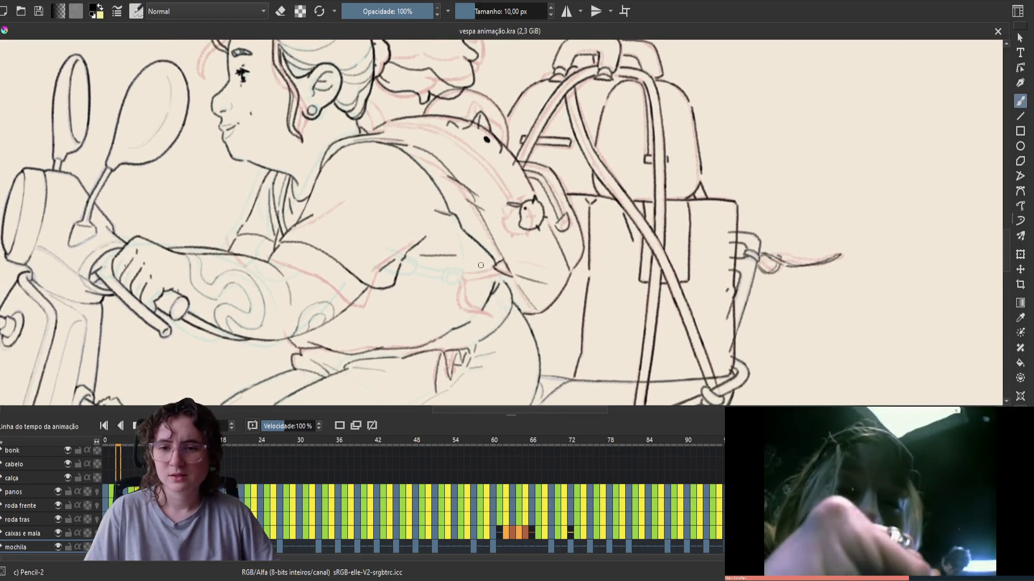
left_click_drag(516, 249, 521, 253)
key("Left")
key("Right")
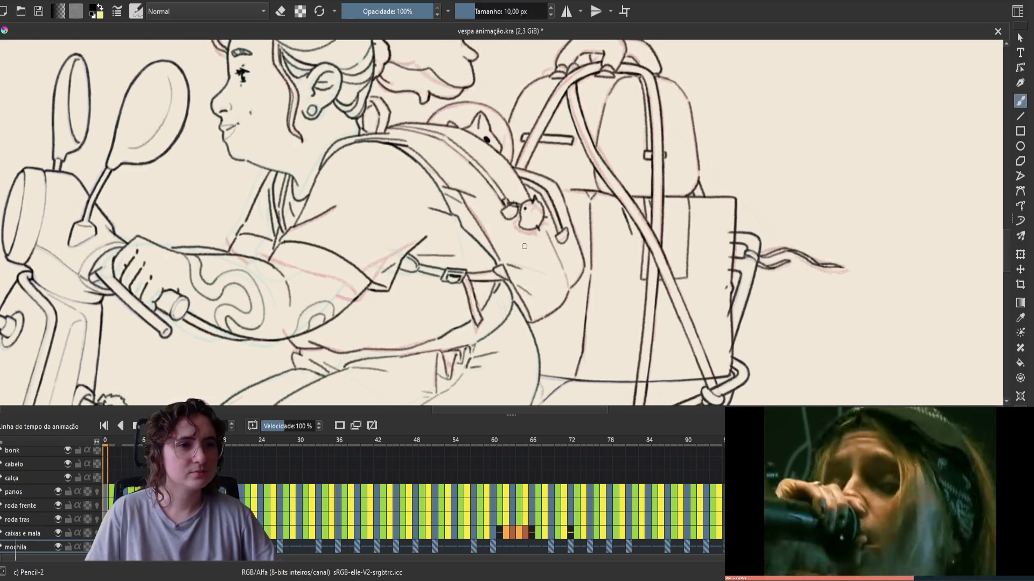
key("Left")
key("Right")
key("Left")
key("Right")
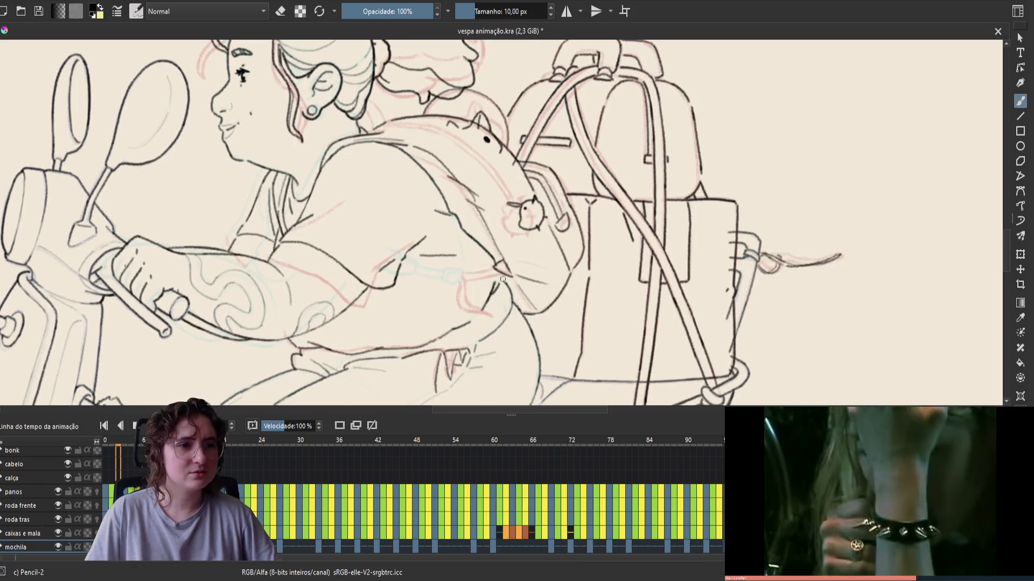
key("e")
key("e")
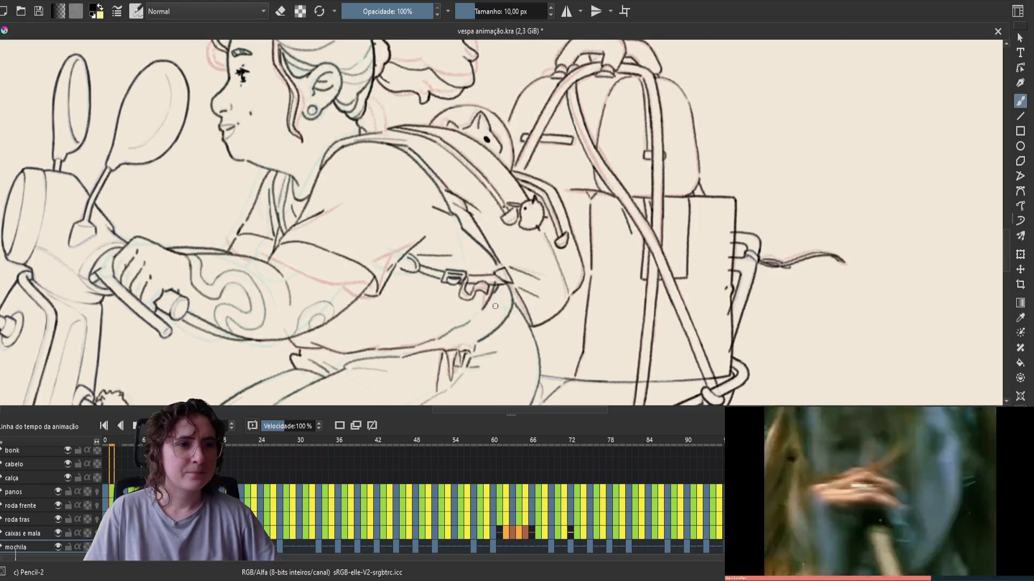
Step: Toggle the eraser on and off, then save the animation file
key("e")
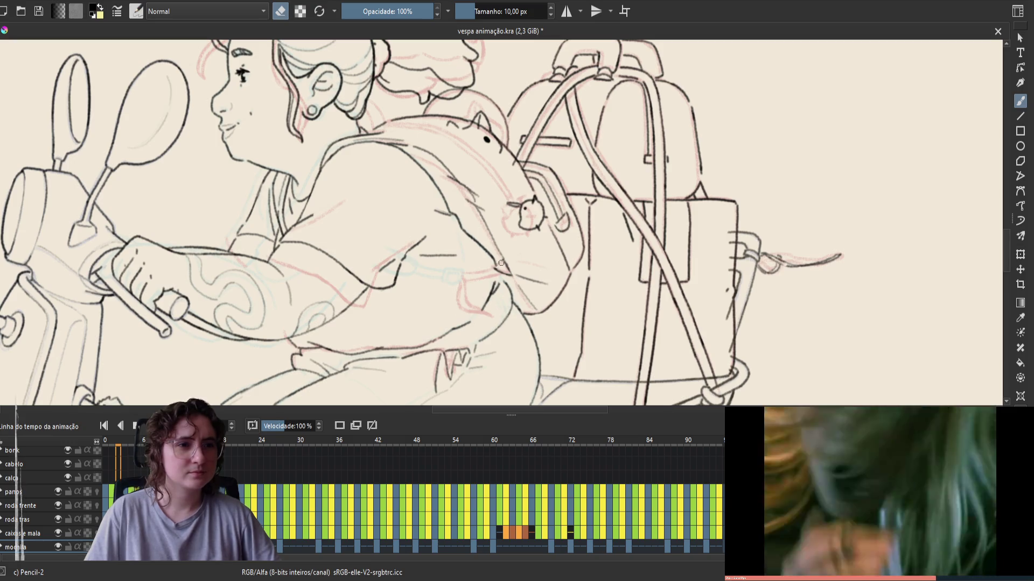
key("e")
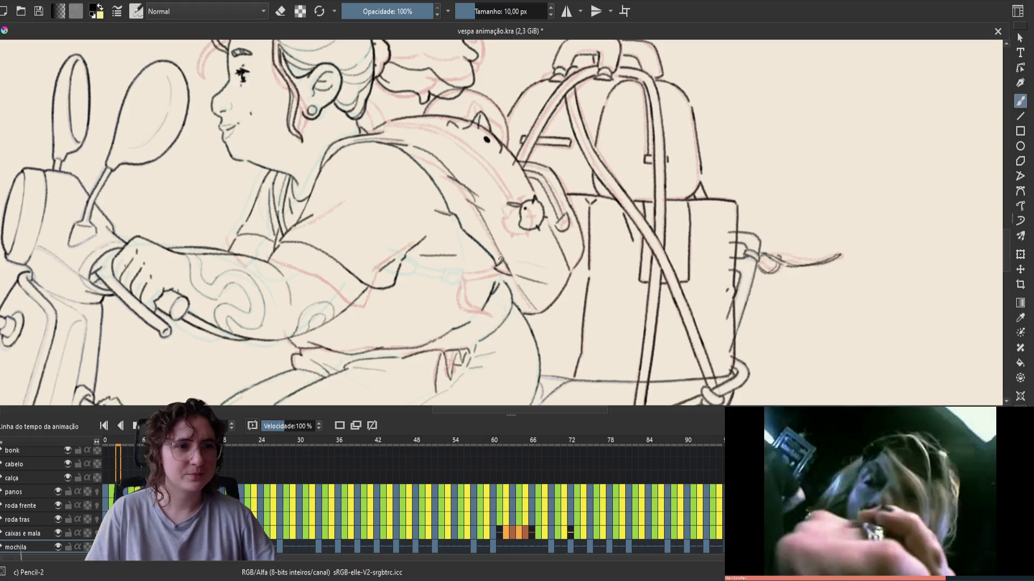
key("ctrl+s")
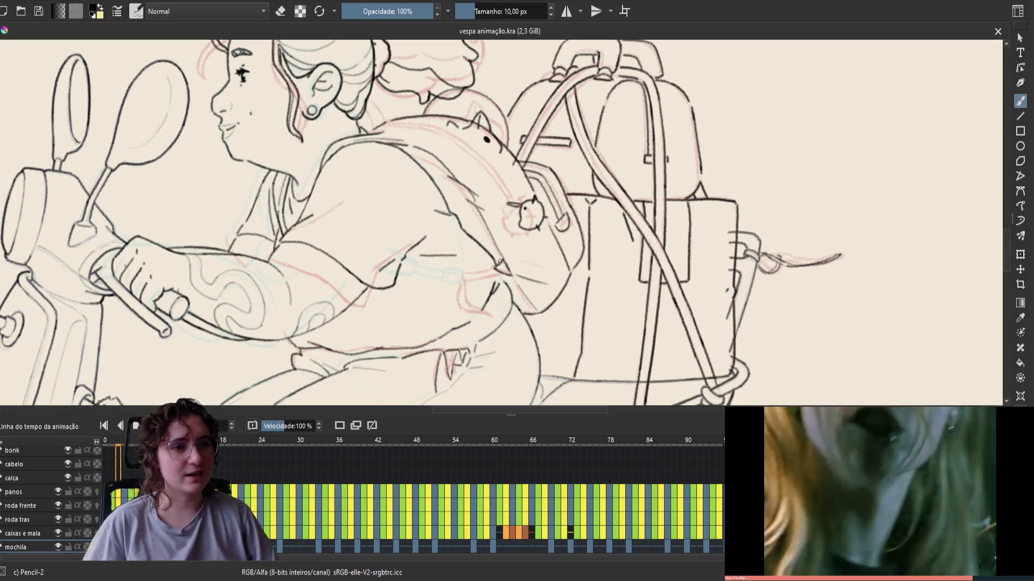
Step: Erase a small stray mark on the drawing and save the file
key("e")
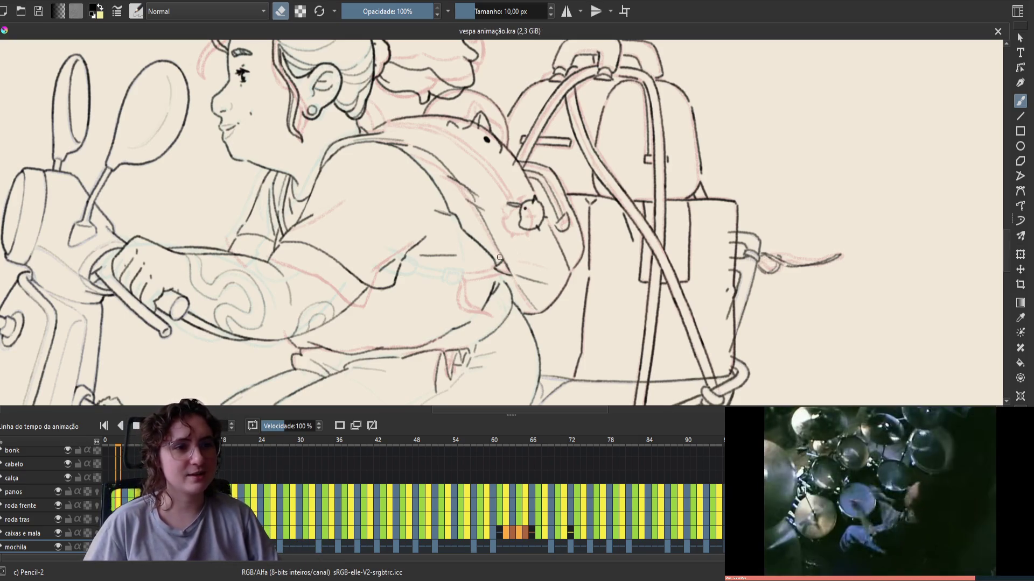
left_click(498, 263)
key("e")
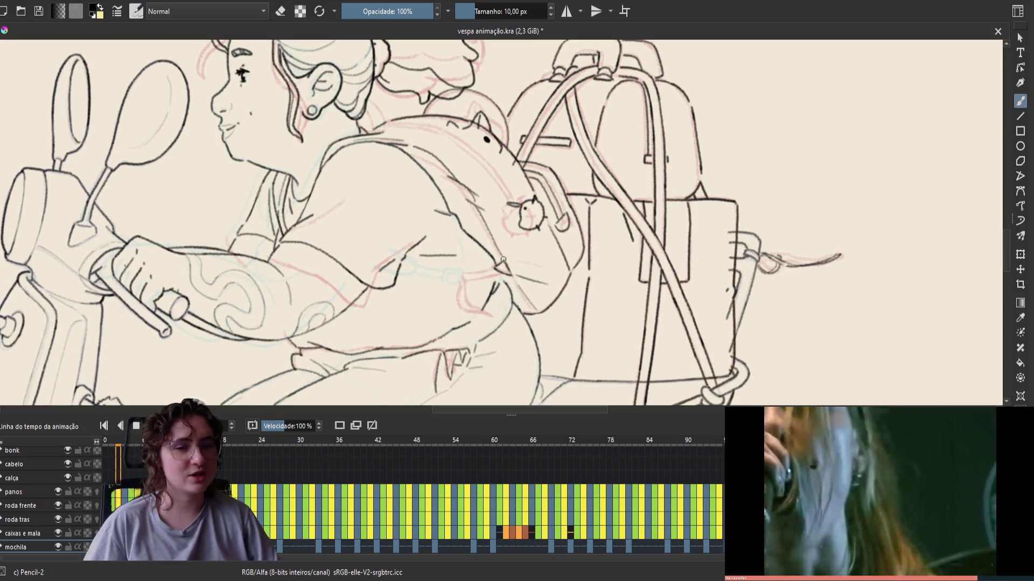
key("ctrl+s")
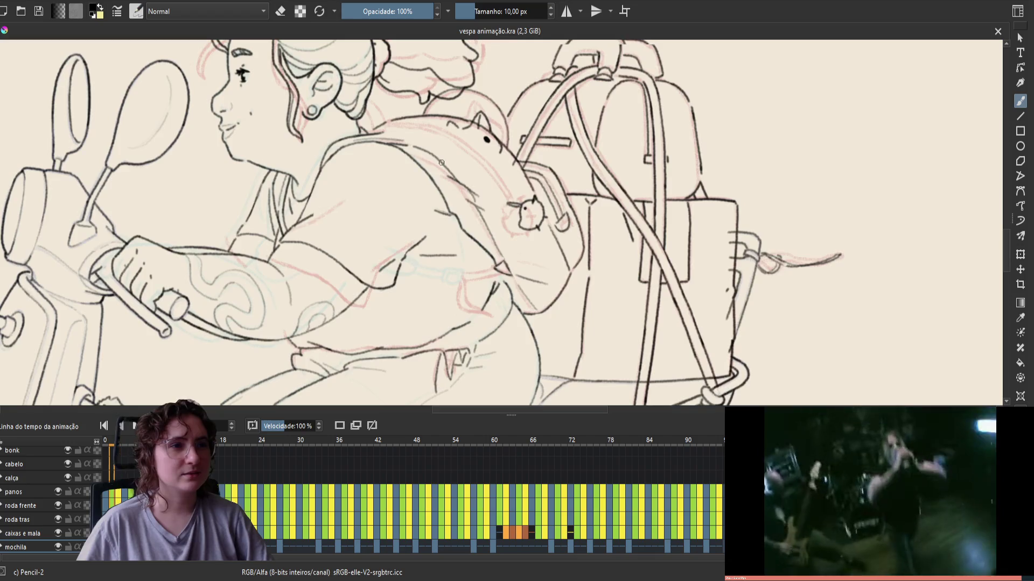
Step: Erase a stray mark near the shoulder, return to frame 0, and mirror the view
key("e")
left_click_drag(402, 140, 403, 145)
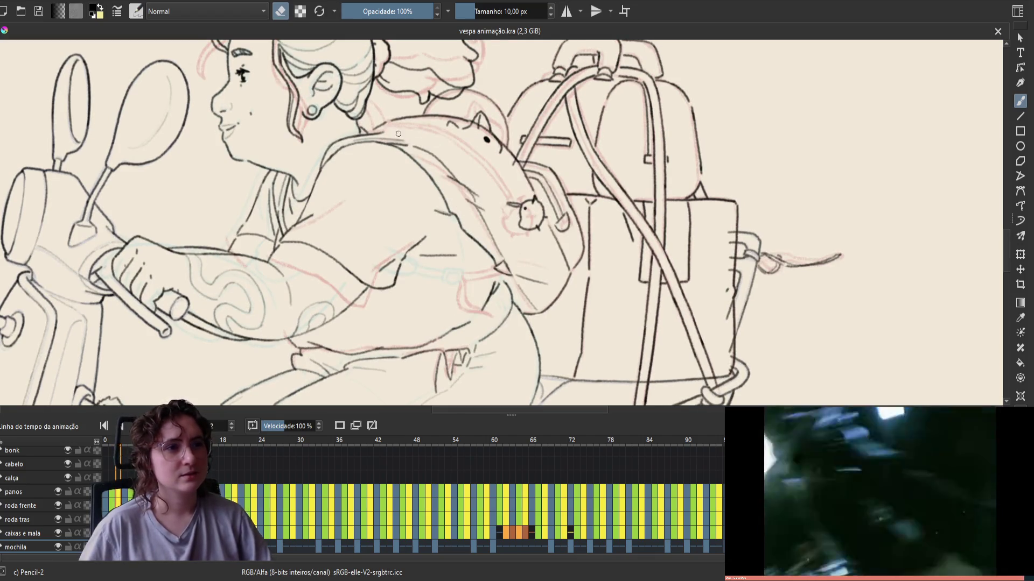
key("e")
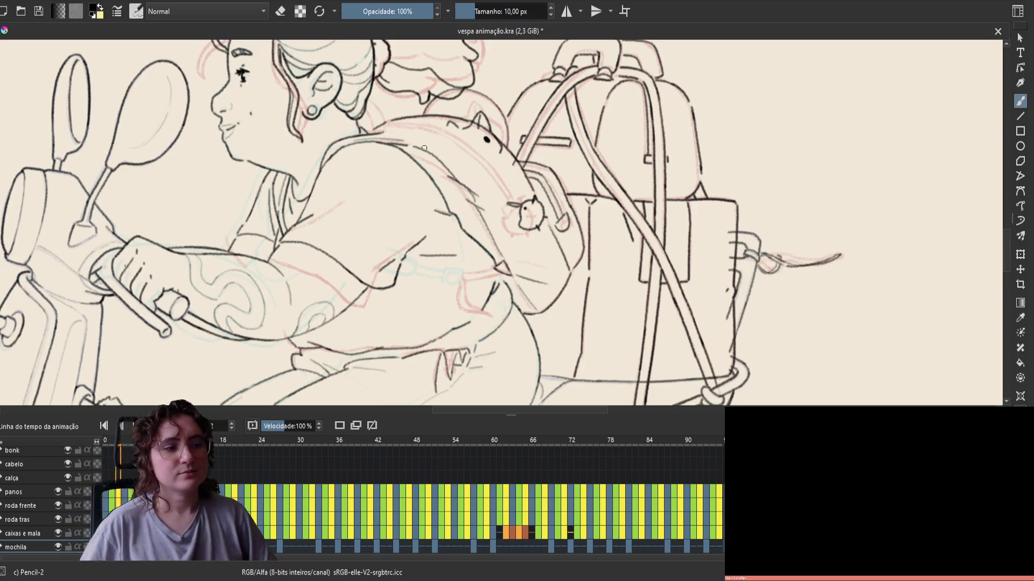
key("space")
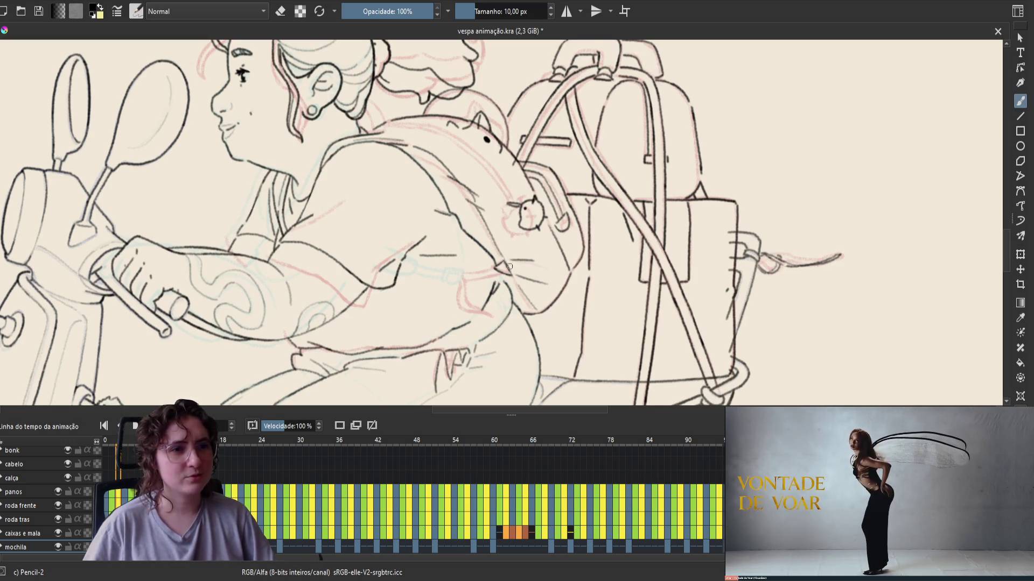
key("m")
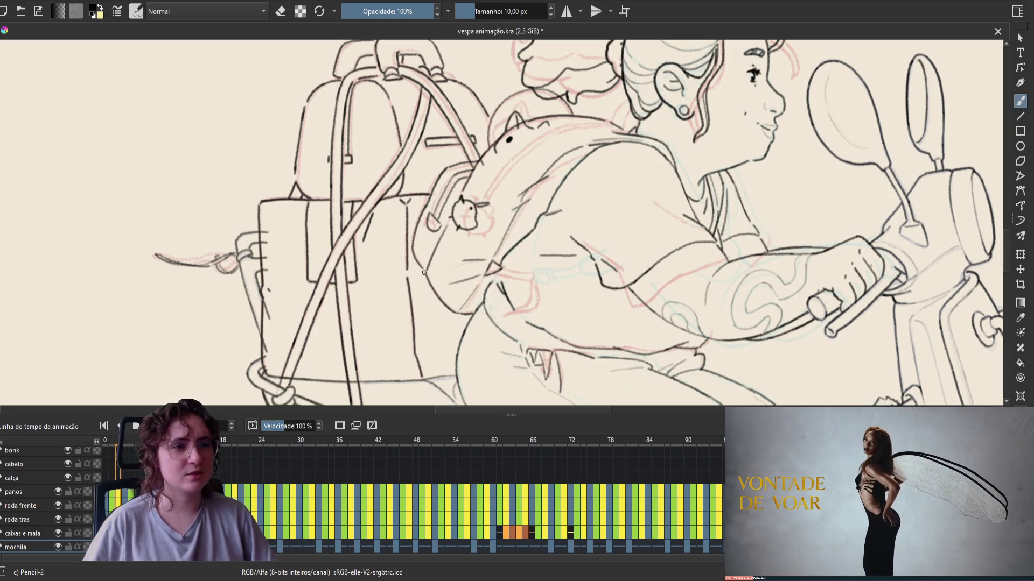
Step: Save vespa animação.kra, then undo an accidental loop stroke drawn on the girl's arm
key("e")
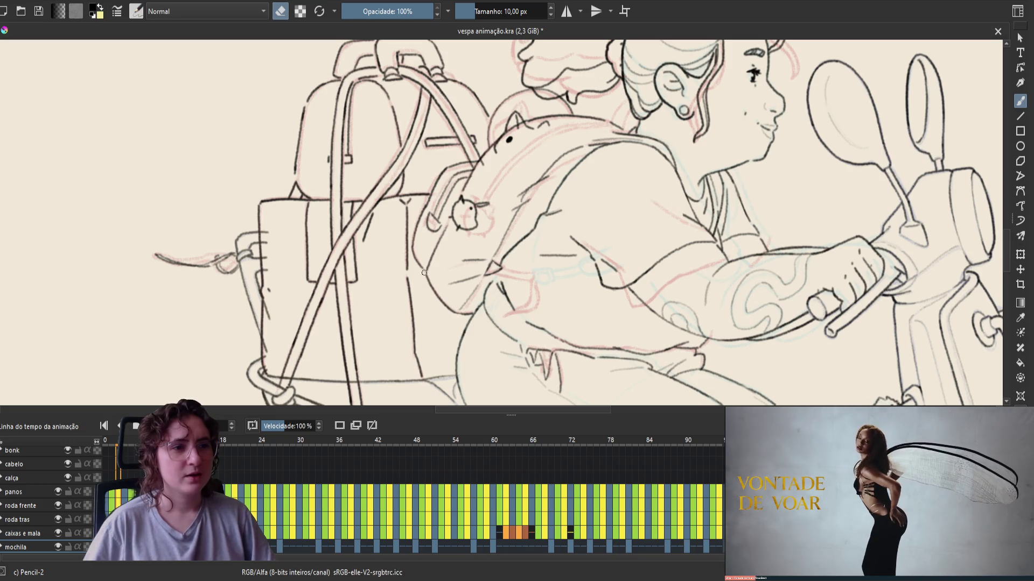
key("e")
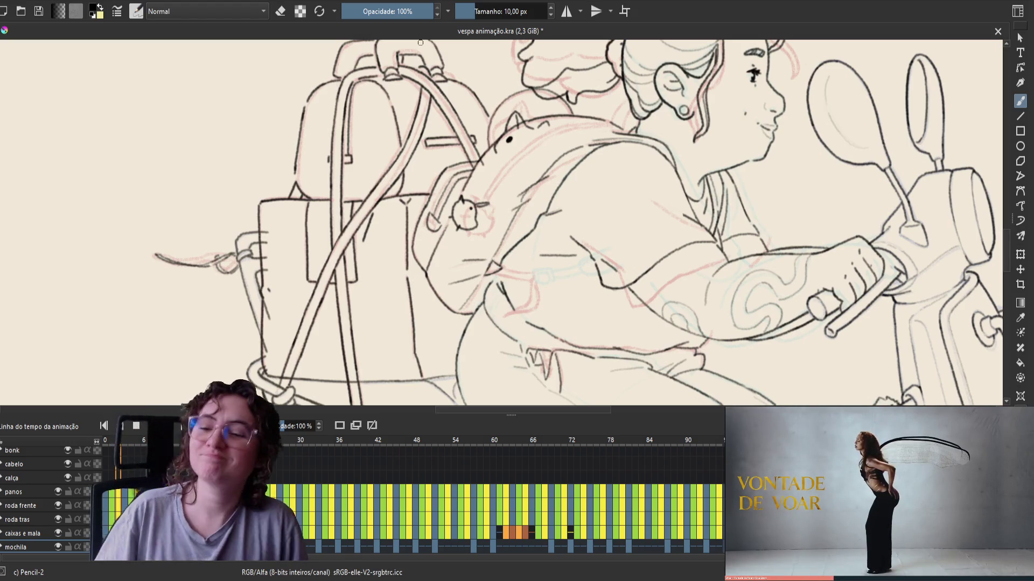
key("ctrl+s")
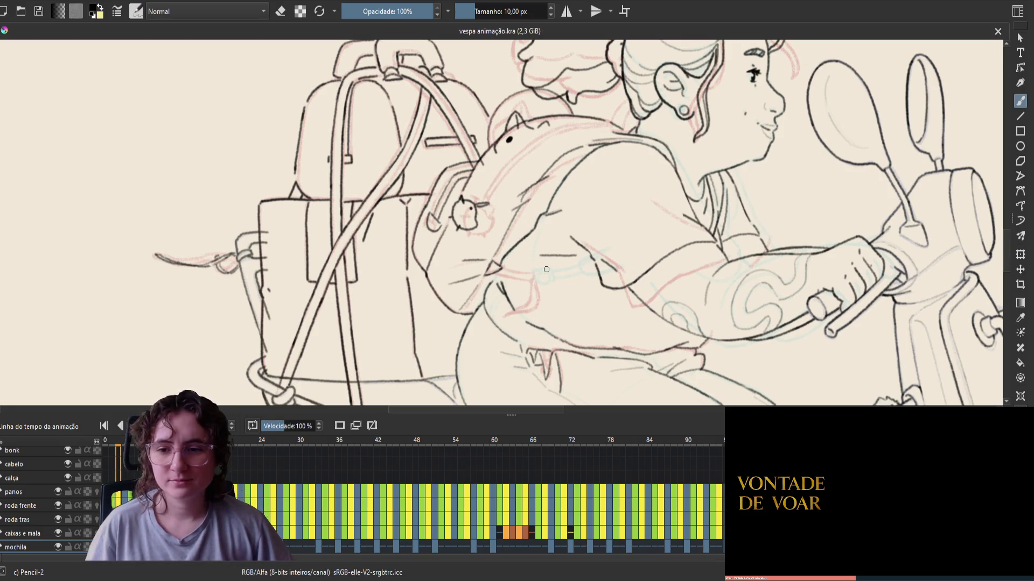
left_click_drag(539, 264, 540, 292)
key("ctrl+z")
Step: Compare neighbouring frames, mirror the view, and bring the face and backpack into view
key("Left")
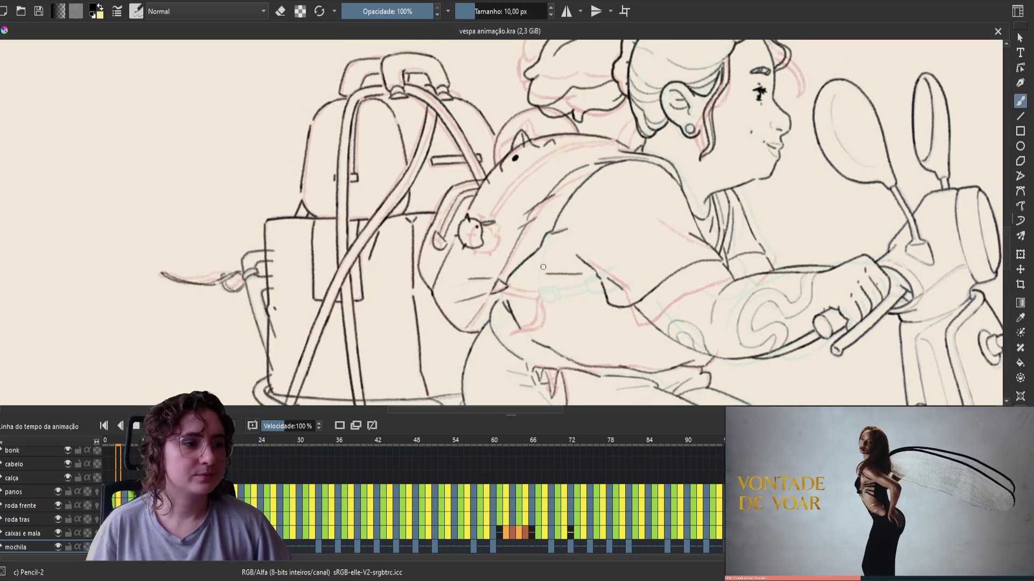
key("Right")
key("Left")
key("Right")
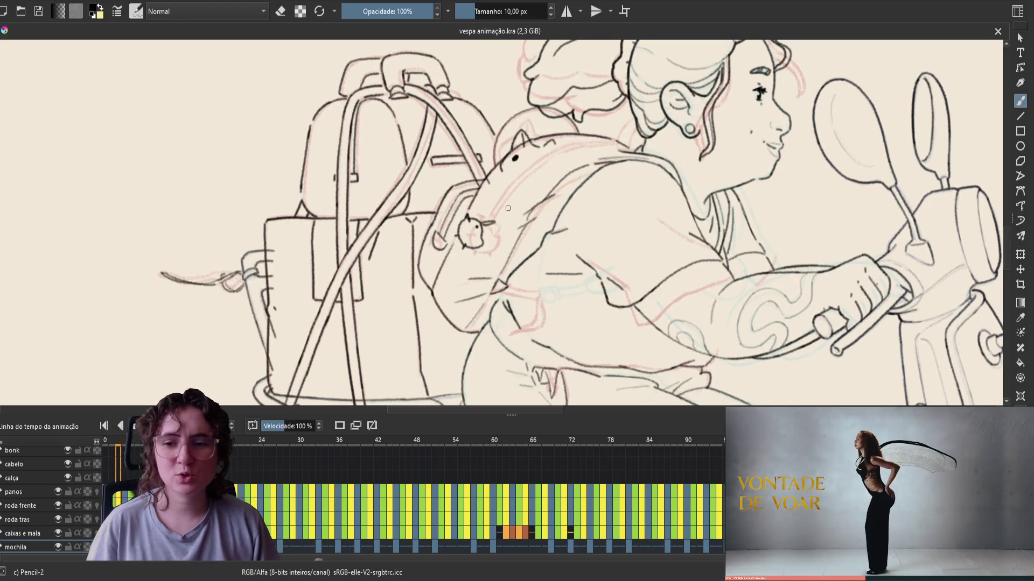
key("m")
left_click_drag(508, 207, 584, 248)
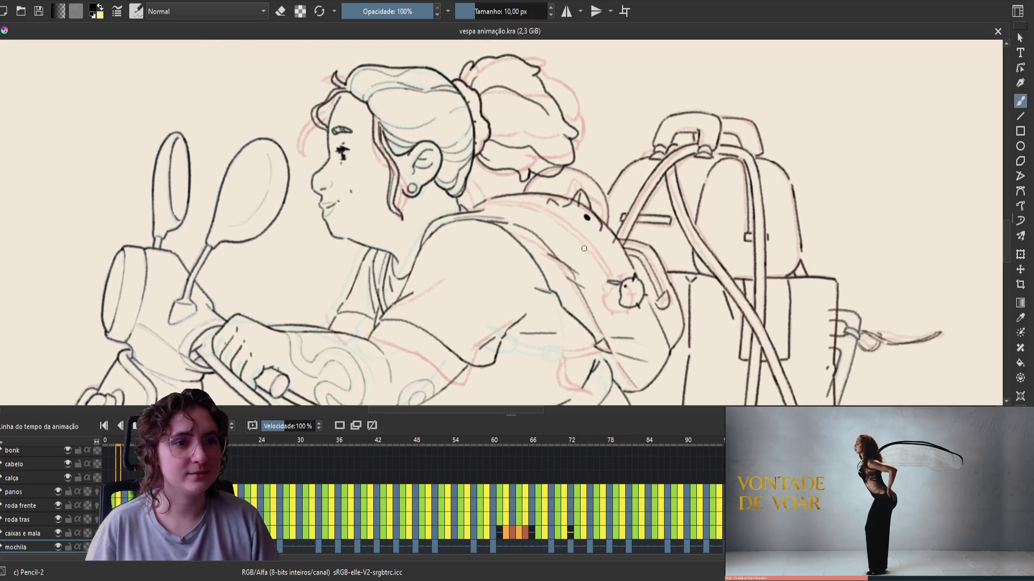
Step: Redraw the line along the backpack mouse's back after two retries, and save
left_click(607, 280)
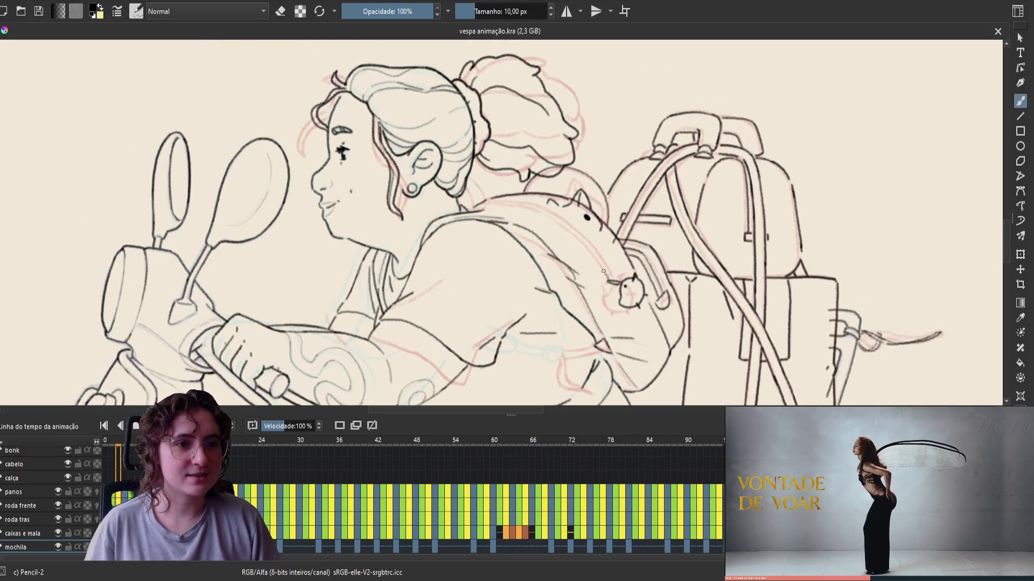
key("ctrl+z")
left_click_drag(609, 285, 572, 234)
key("ctrl+z")
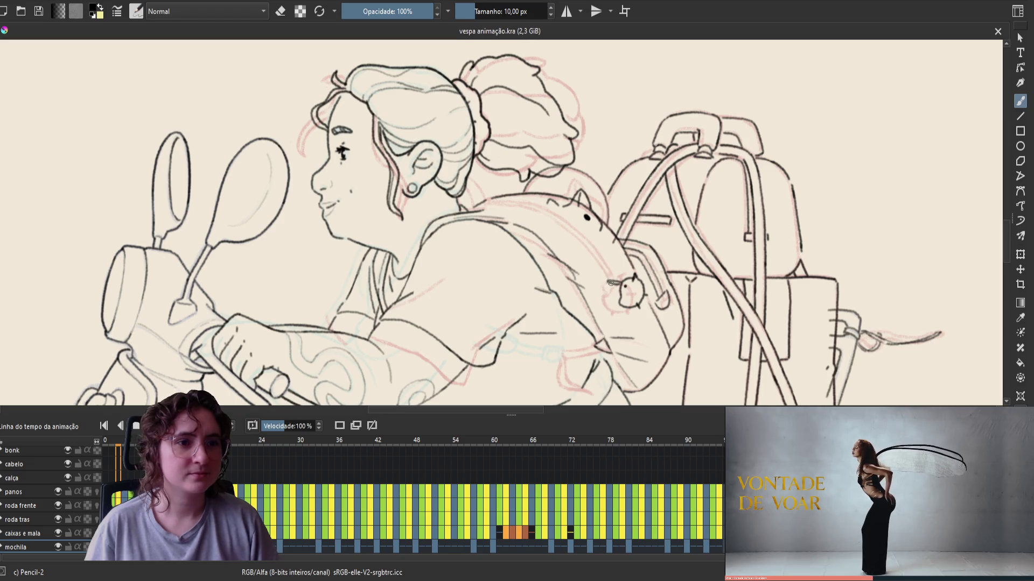
left_click_drag(612, 286, 582, 239)
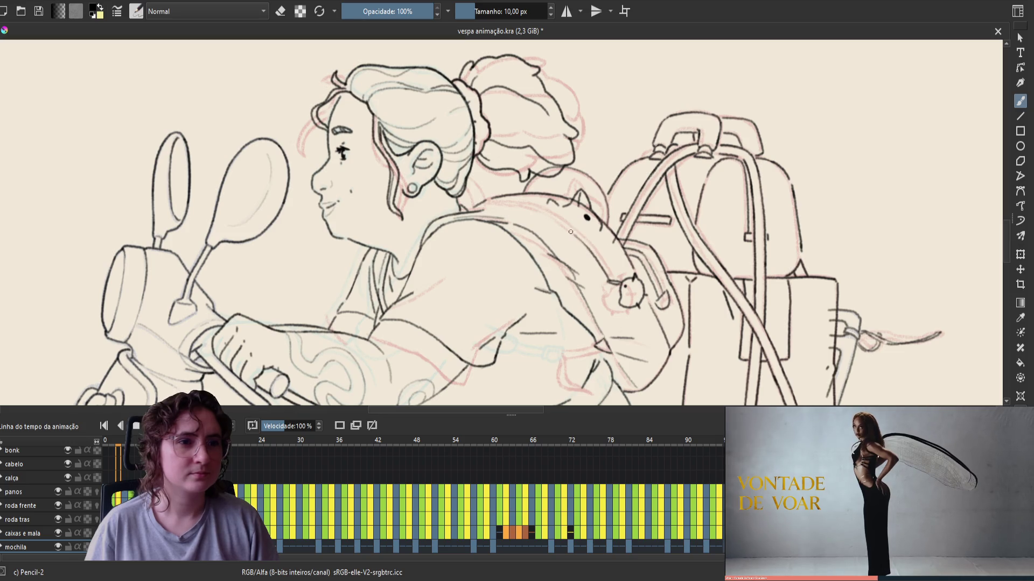
key("ctrl+s")
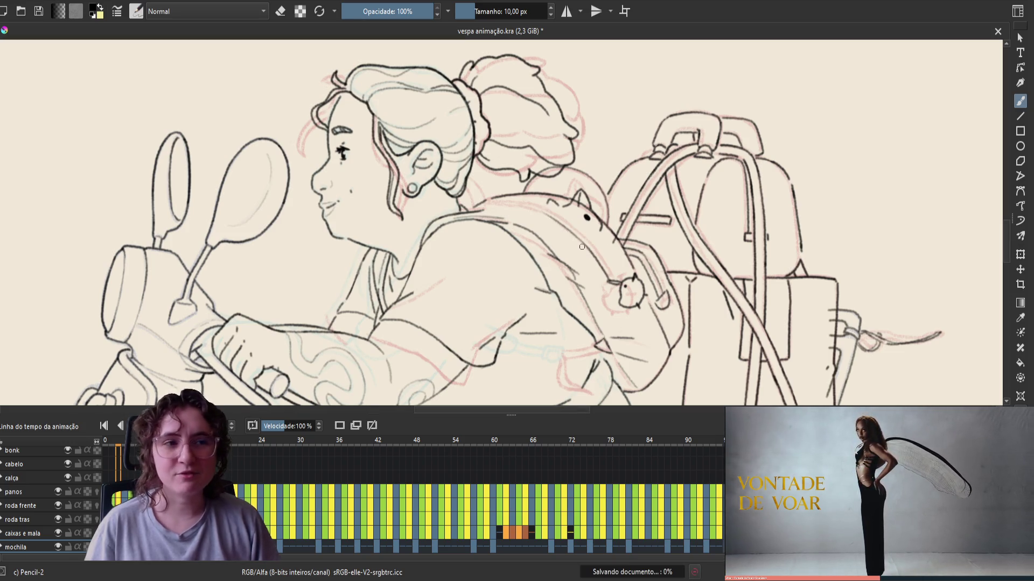
Step: Save again, recentre on the girl and backpack in mirrored view, then unmirror and save
key("e")
key("e")
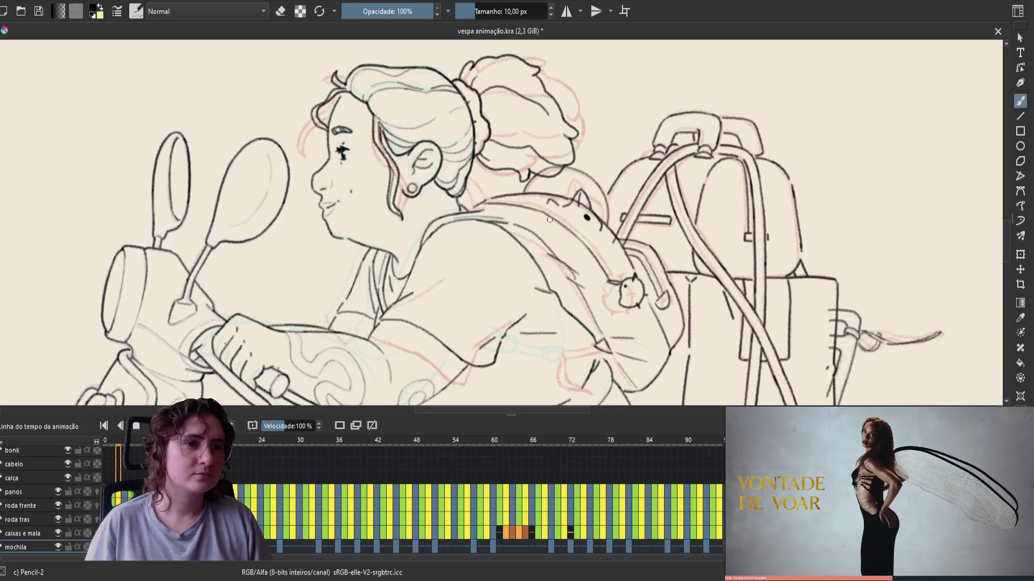
key("ctrl+s")
key("m")
left_click_drag(388, 272, 450, 323)
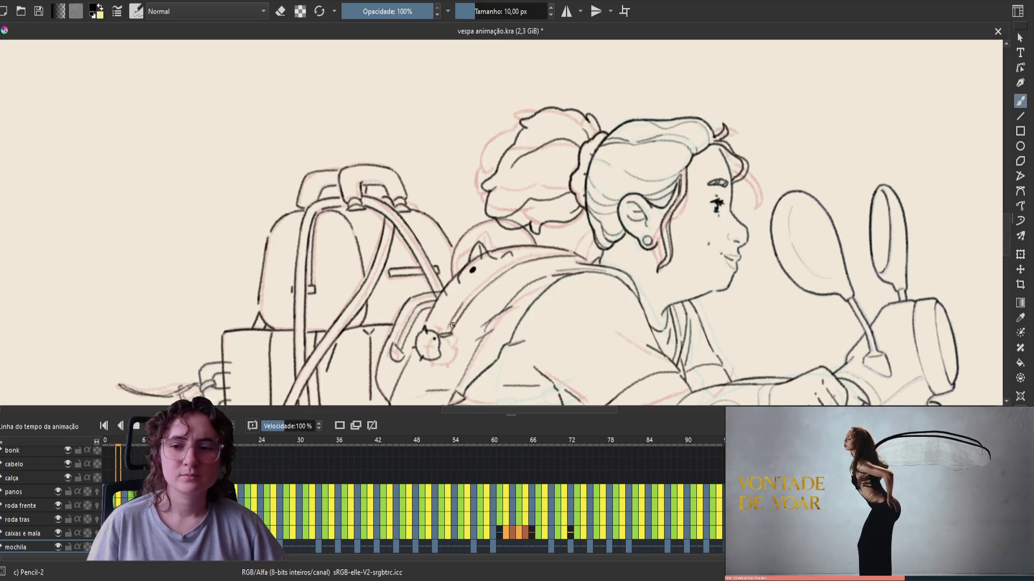
key("m")
key("ctrl+s")
Step: Recentre the drawing, peek at the next frame, mirror the view, and save
left_click_drag(442, 336, 554, 252)
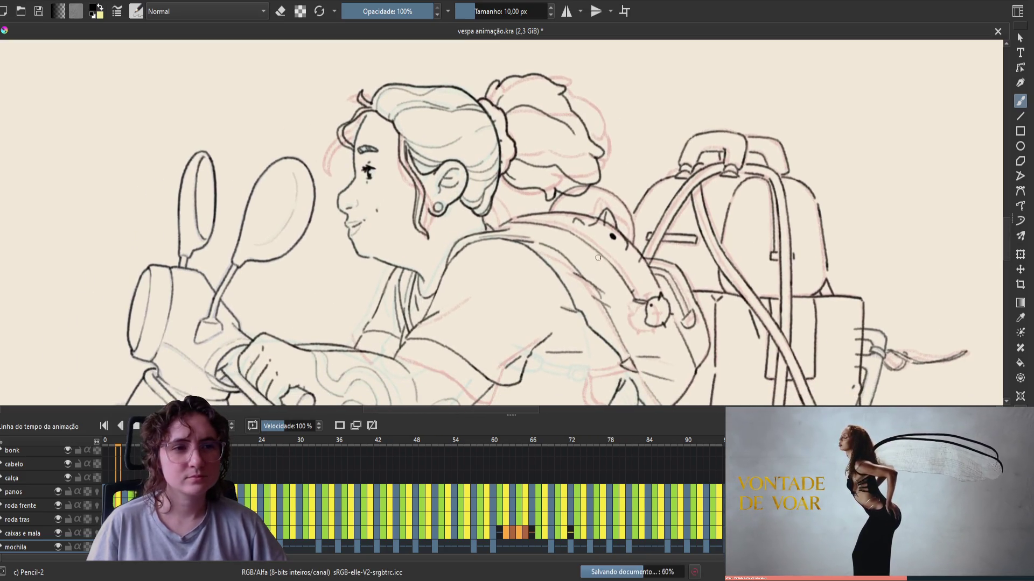
key("e")
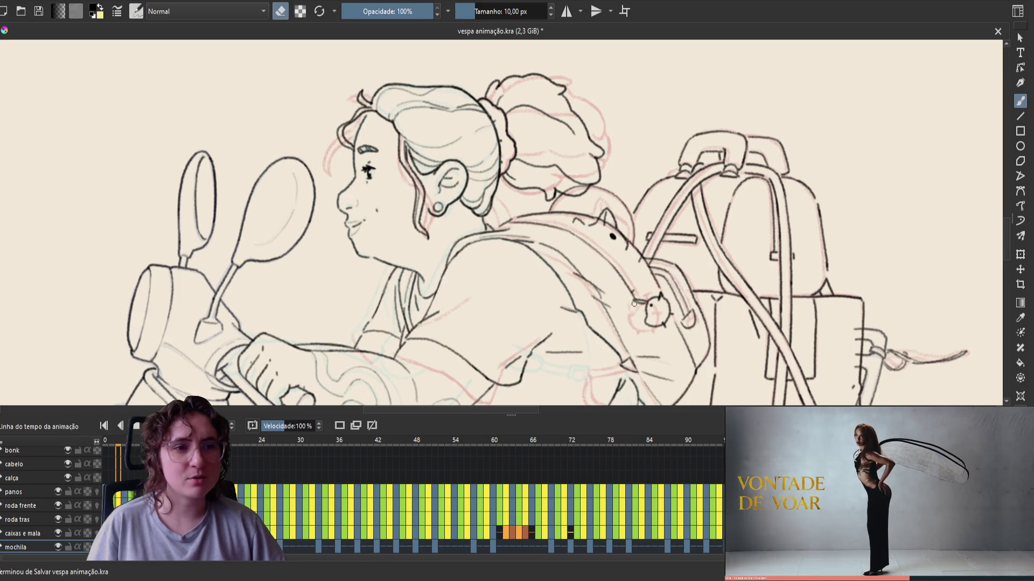
key("e")
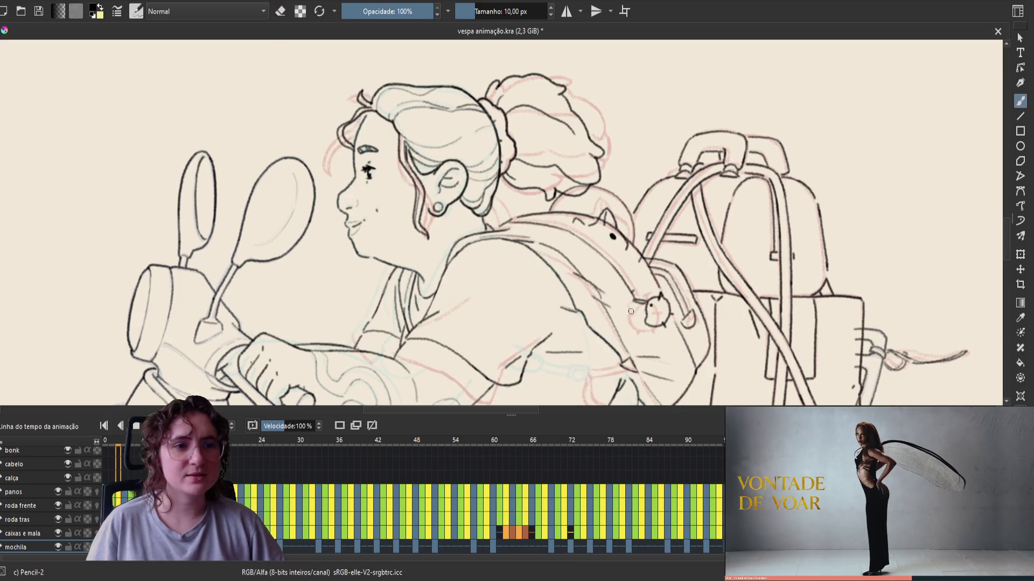
key("Right")
key("Left")
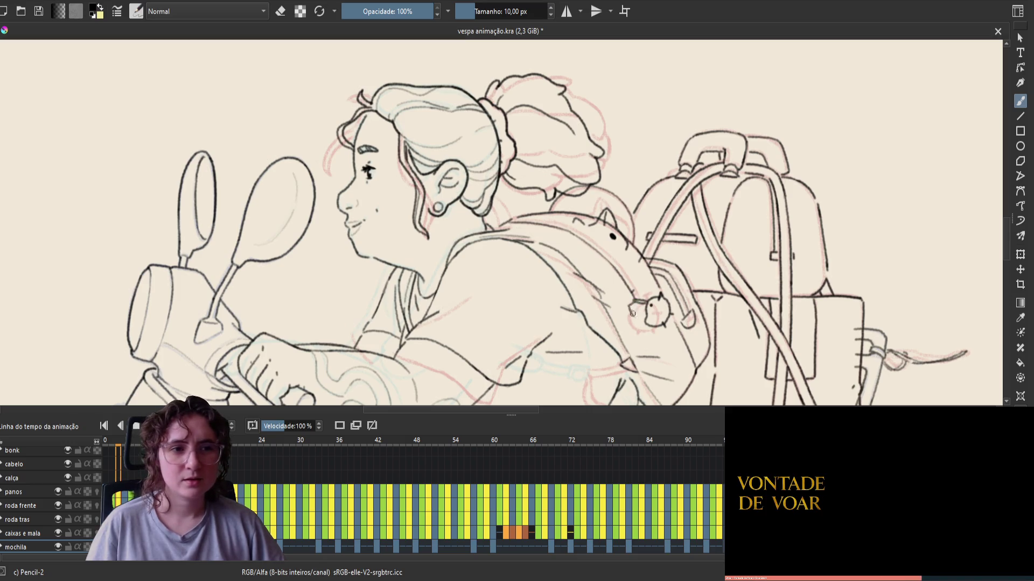
key("m")
key("ctrl+s")
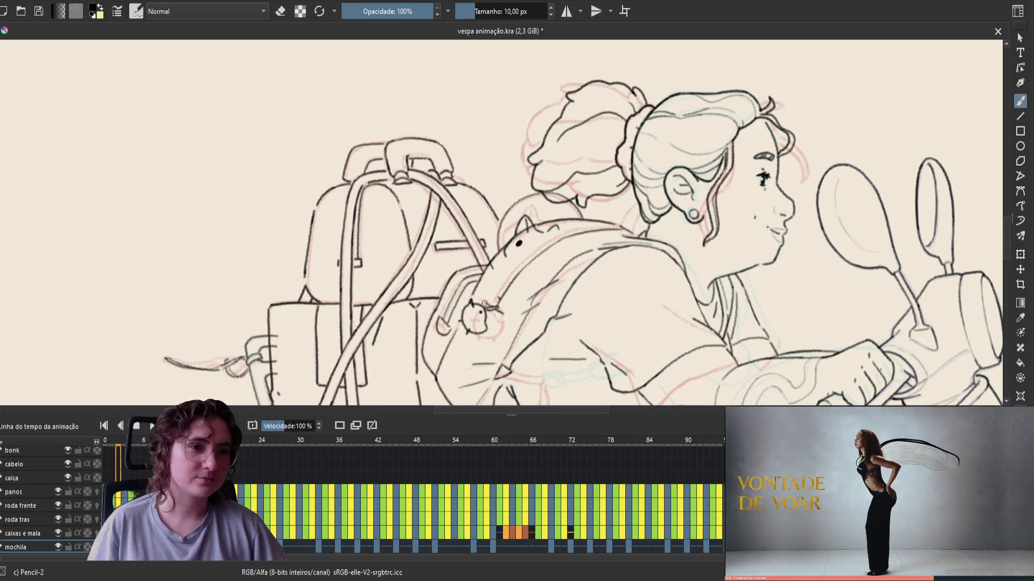
Step: Add a short stroke on the mouse's side, save, unmirror, and add a small mark
mouse_move(502, 315)
left_mouse_down()
mouse_move(483, 316)
mouse_move(489, 322)
left_mouse_up()
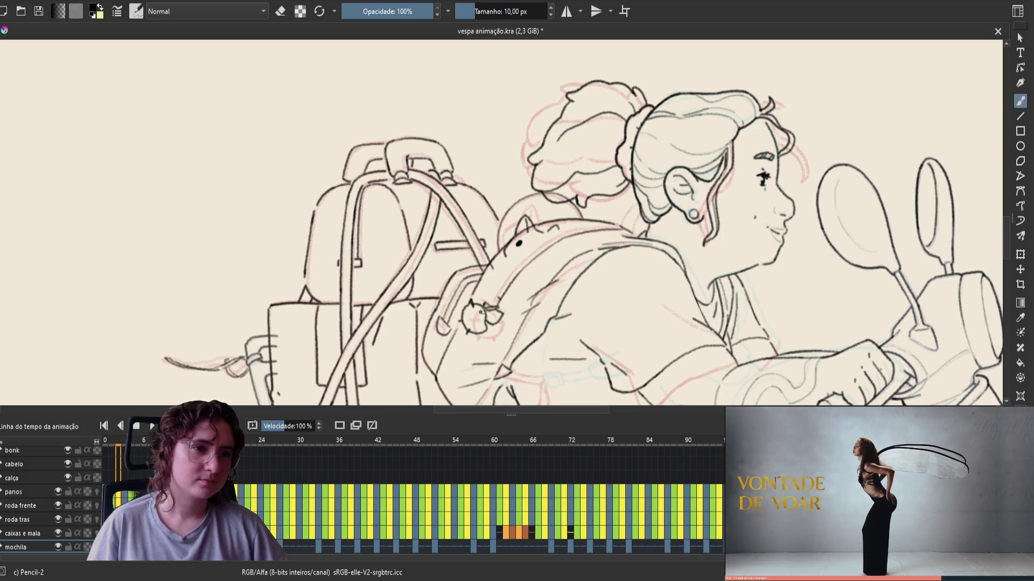
key("ctrl+s")
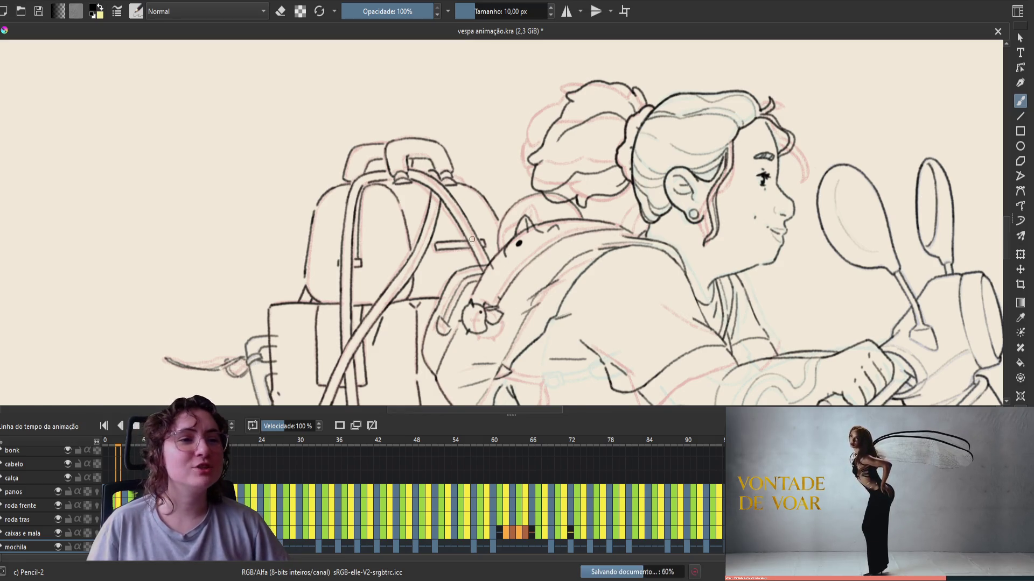
key("m")
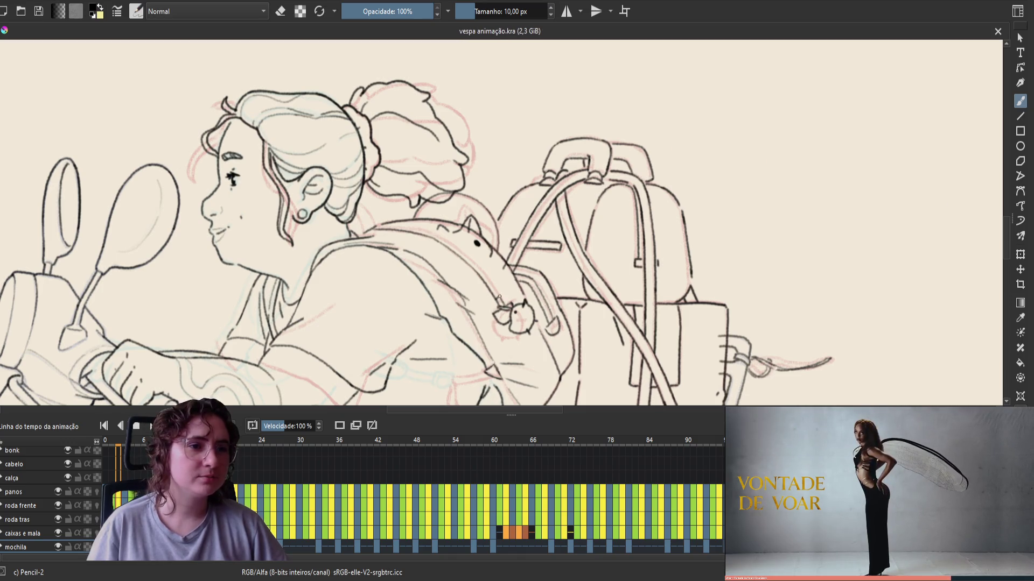
left_click(502, 302)
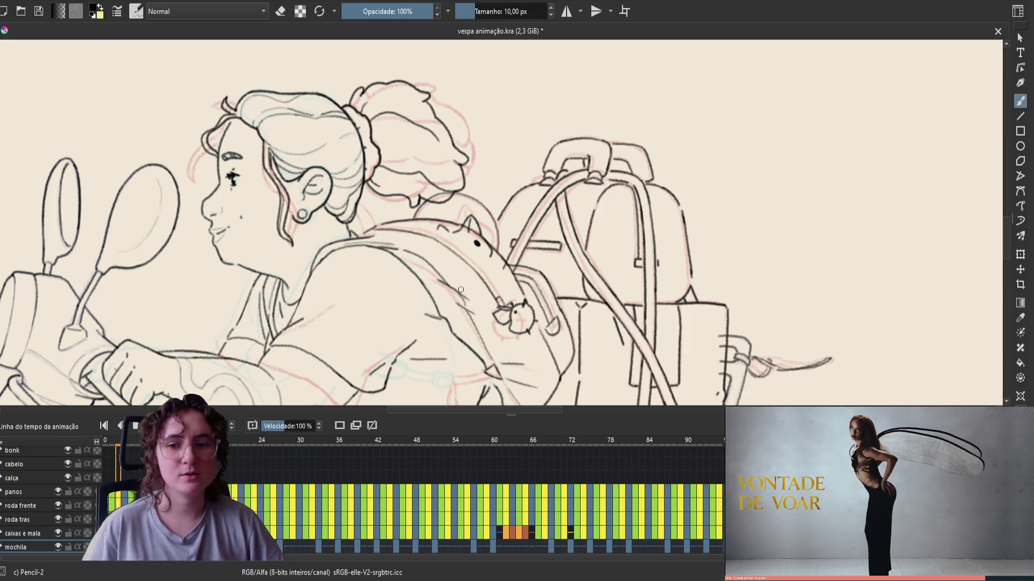
Step: Save the pencil mark, pan right across the drawing, mirror the view, and save again
key("ctrl+s")
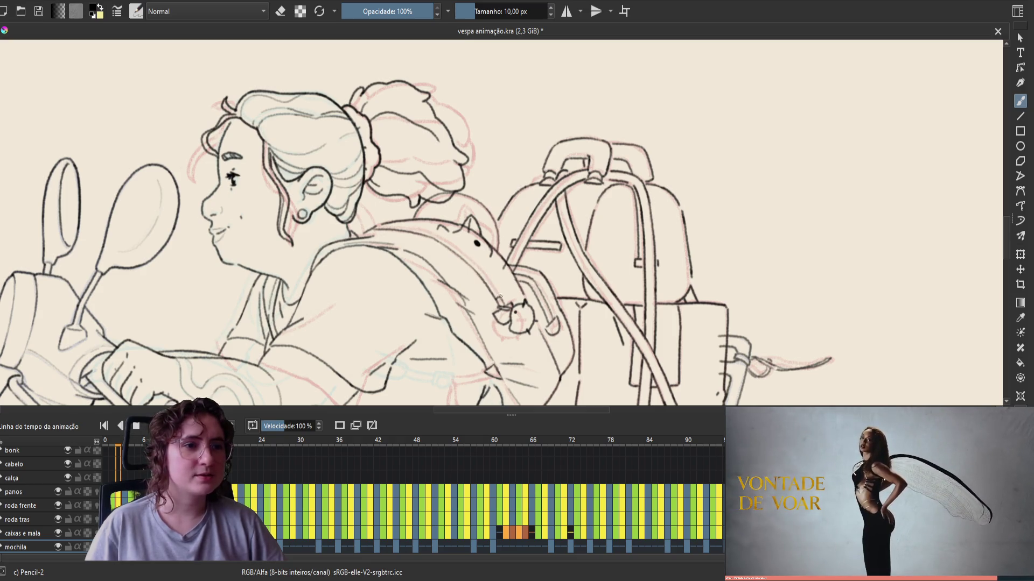
key("e")
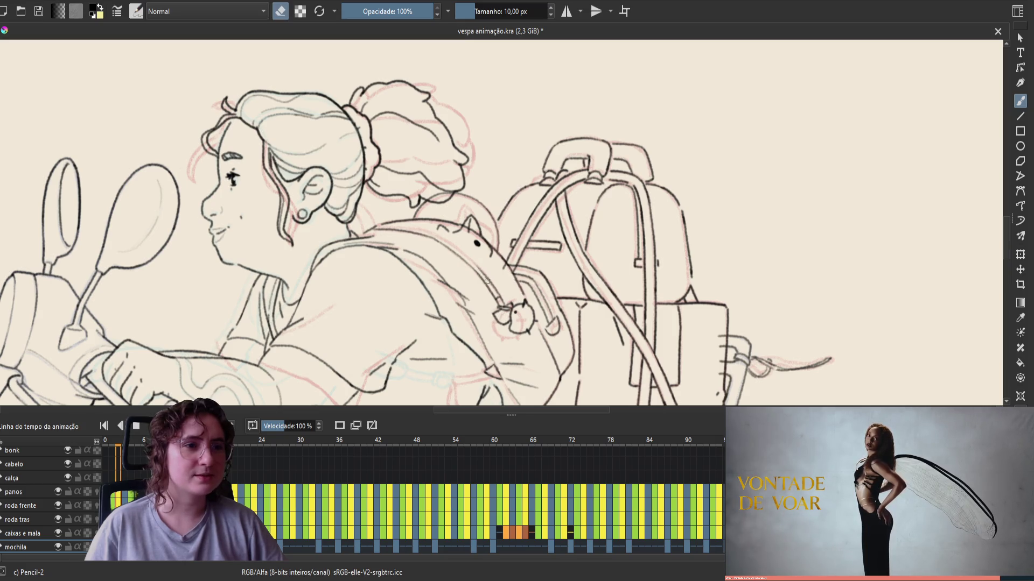
key("e")
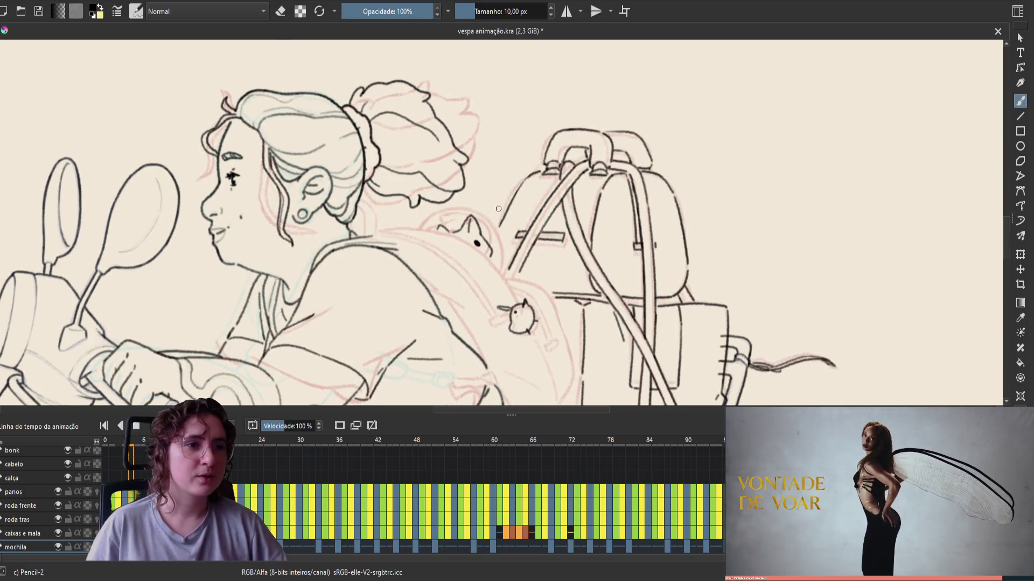
left_click_drag(448, 263, 505, 262)
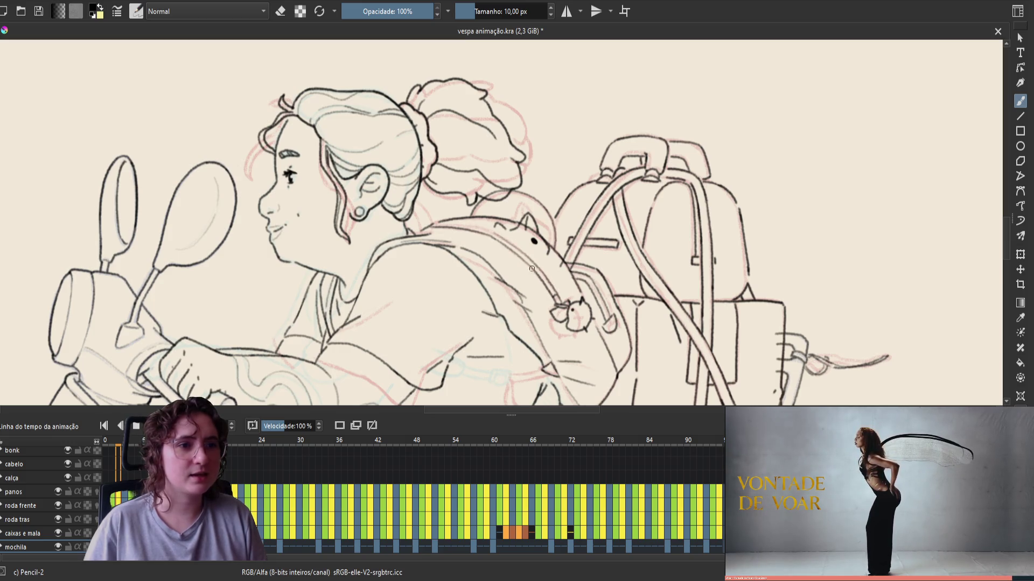
key("m")
key("ctrl+s")
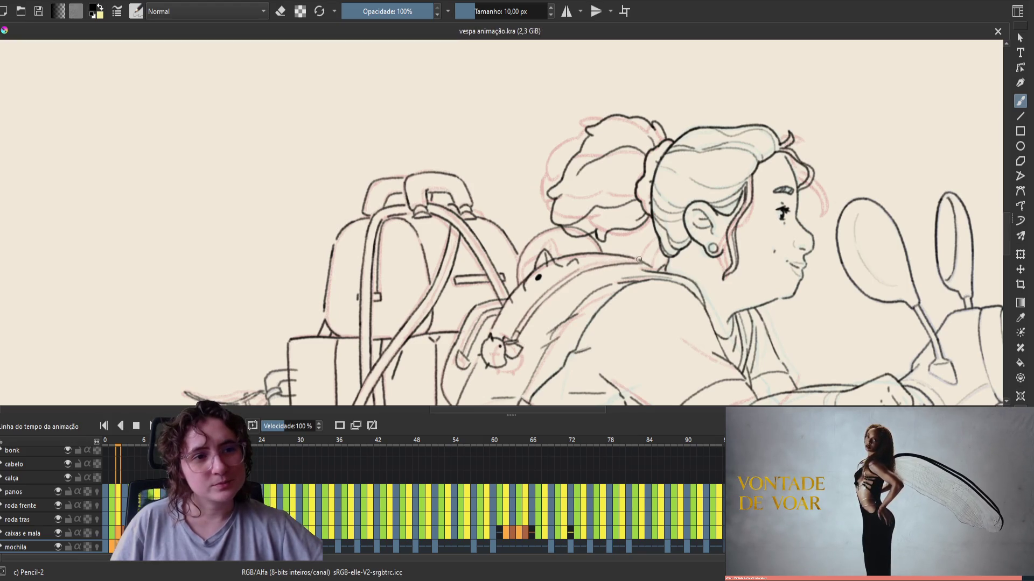
Step: Draw a short line, save and unmirror, recentre the view, and step to the previous frame
left_click_drag(639, 259, 603, 265)
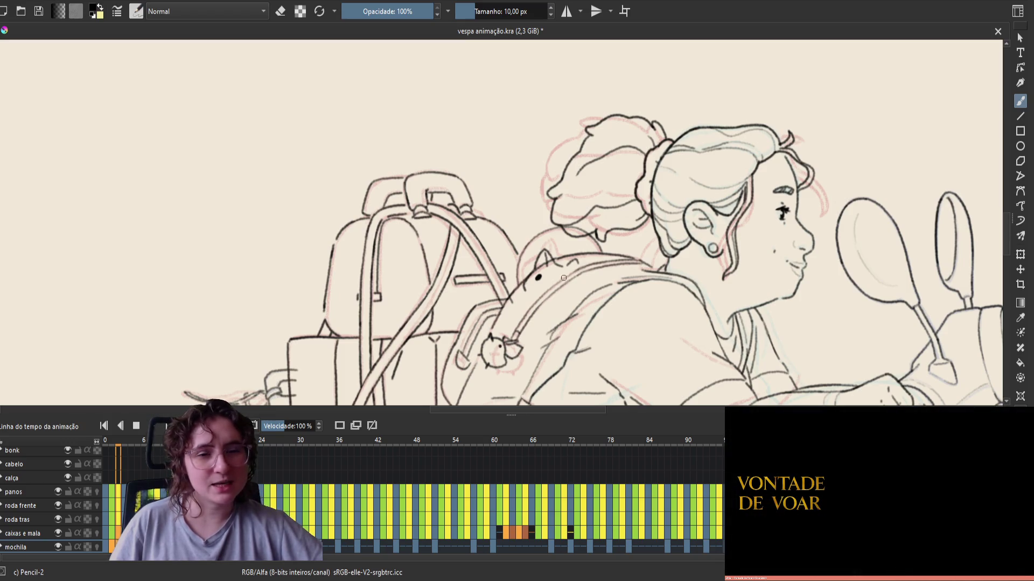
key("ctrl+s")
key("m")
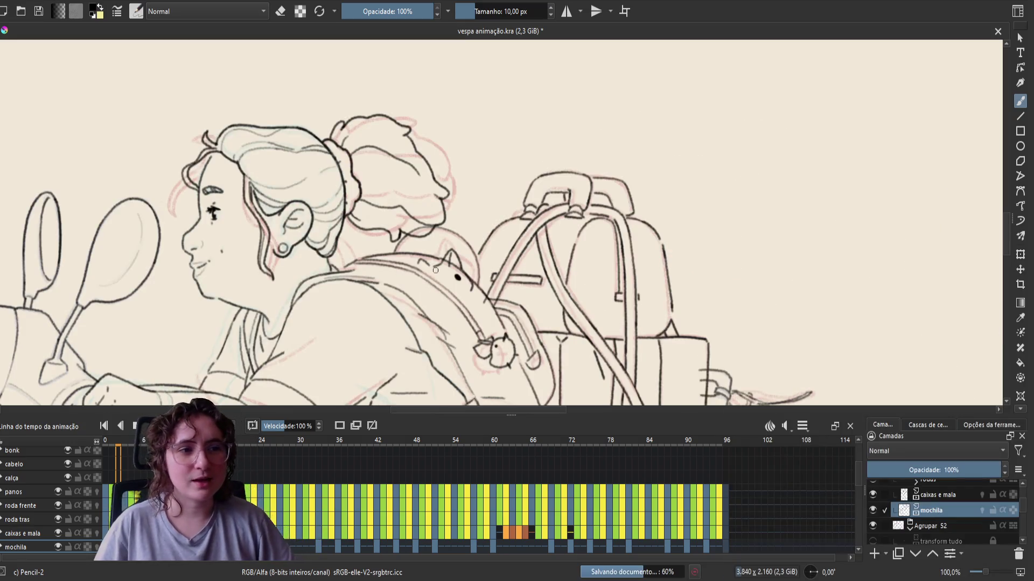
left_click_drag(474, 371, 515, 350)
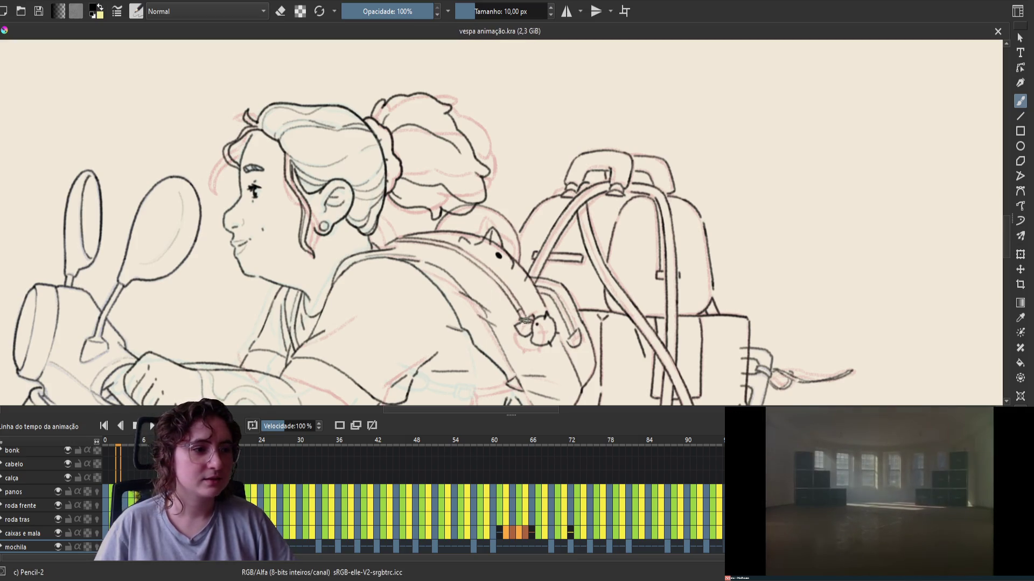
key("Left")
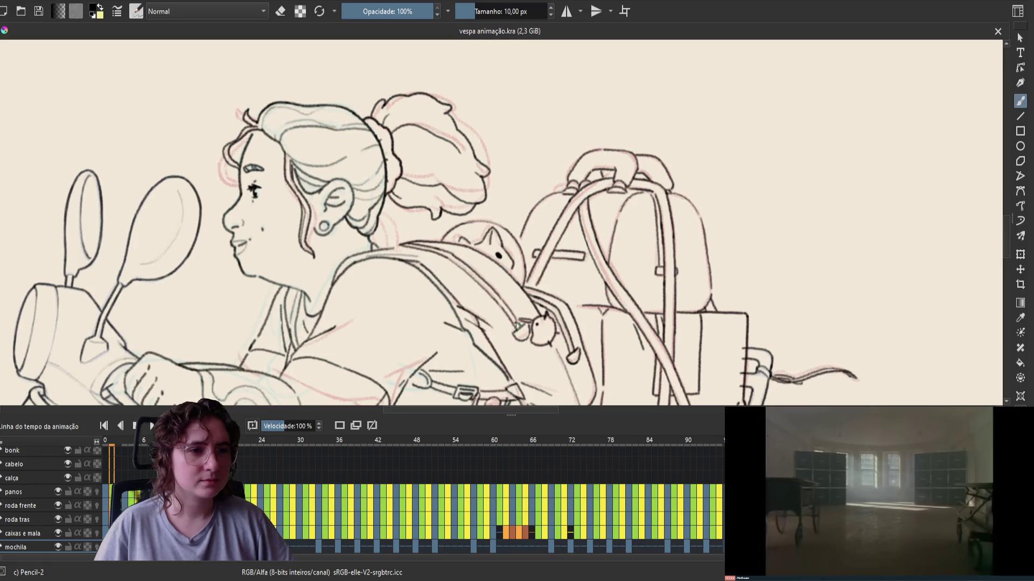
Step: Step back and forth through the frames against the onion skins, ending on frame 1
key("Left")
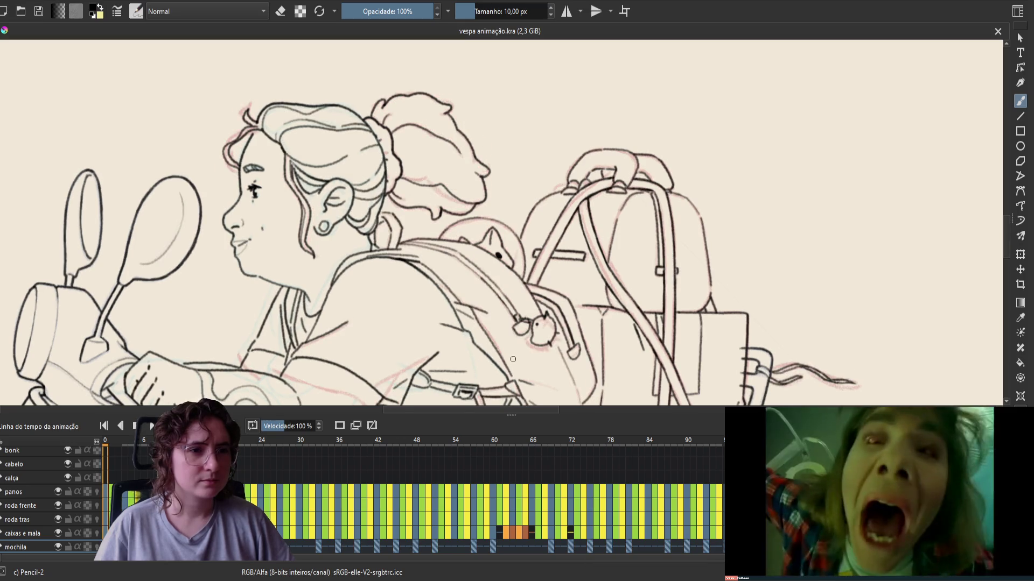
key("Right")
key("Left")
key("Right")
key("Left")
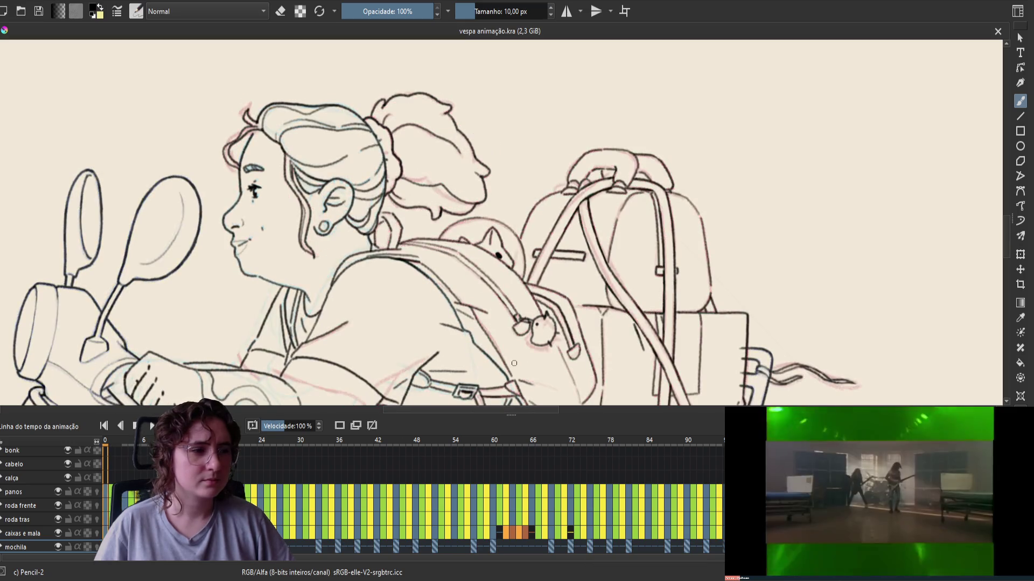
key("Right")
key("Left")
key("Left")
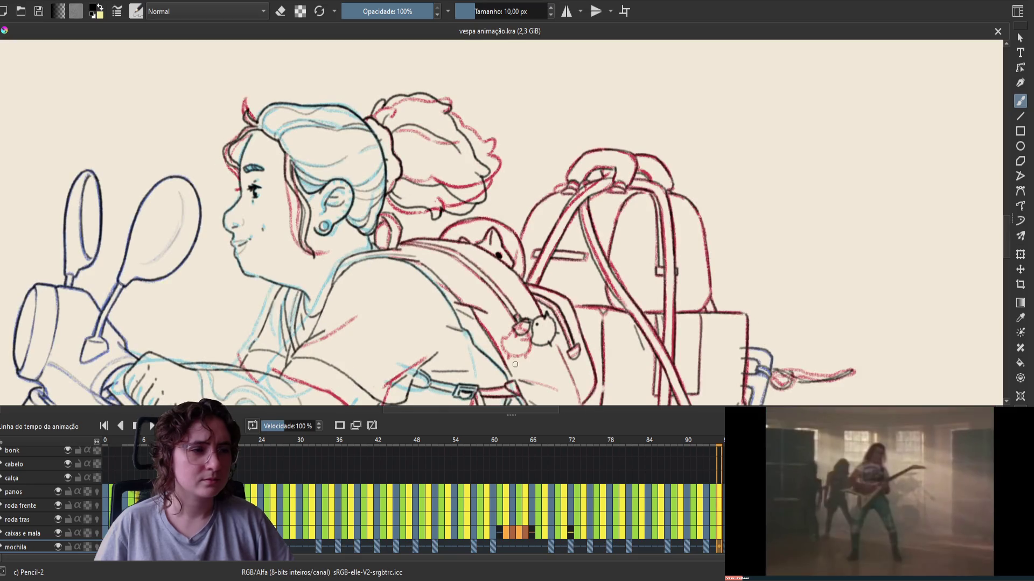
key("Right")
key("Right")
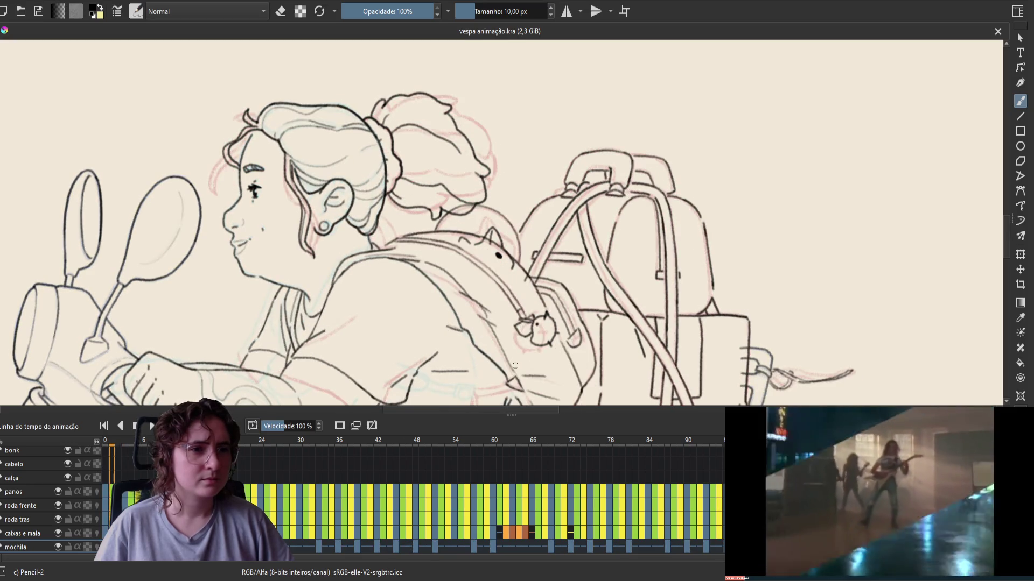
key("Right")
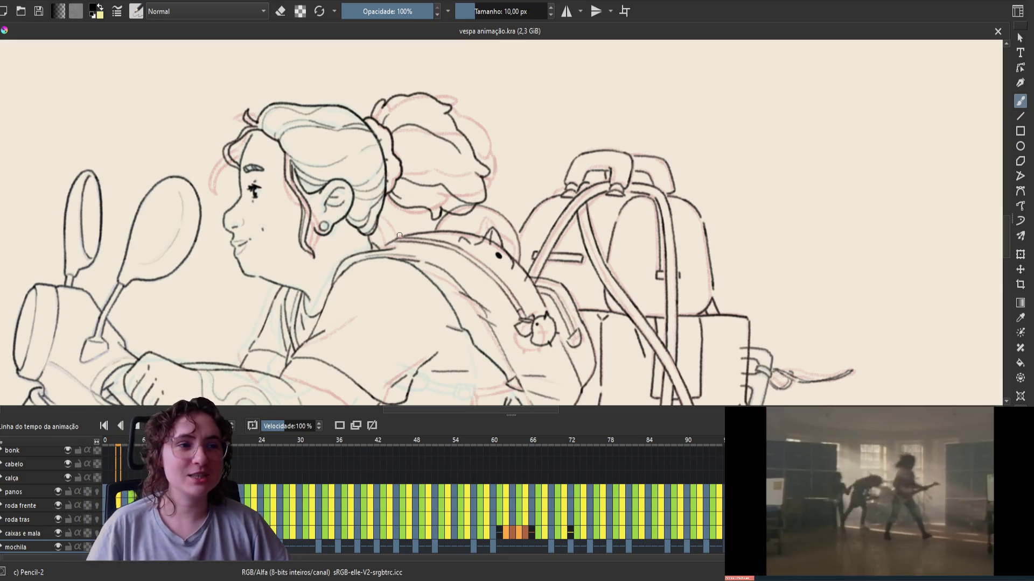
Step: Touch up the current frame's line art and save the animation file
left_click(403, 235)
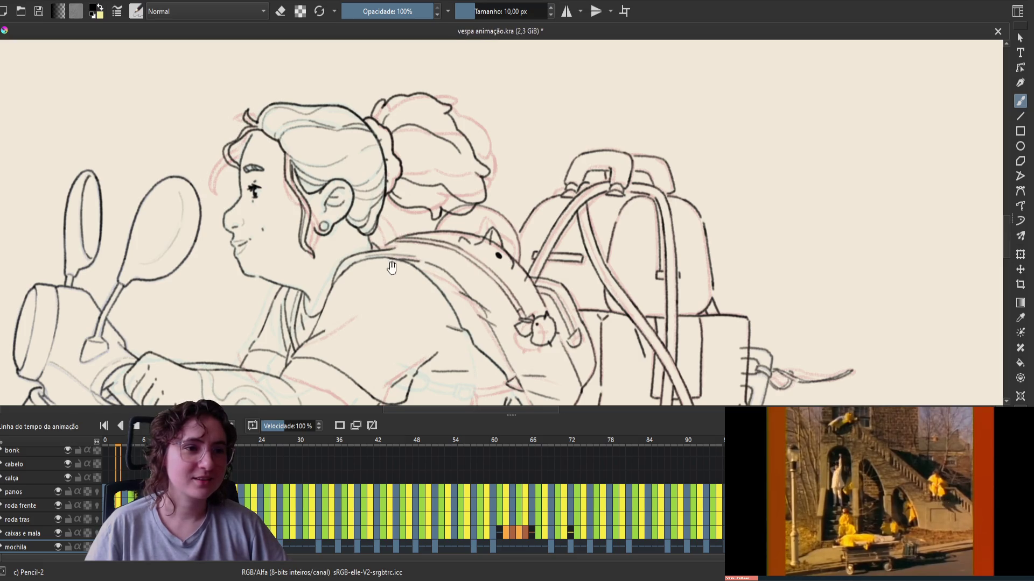
left_click_drag(403, 235, 430, 235)
key("ctrl+s")
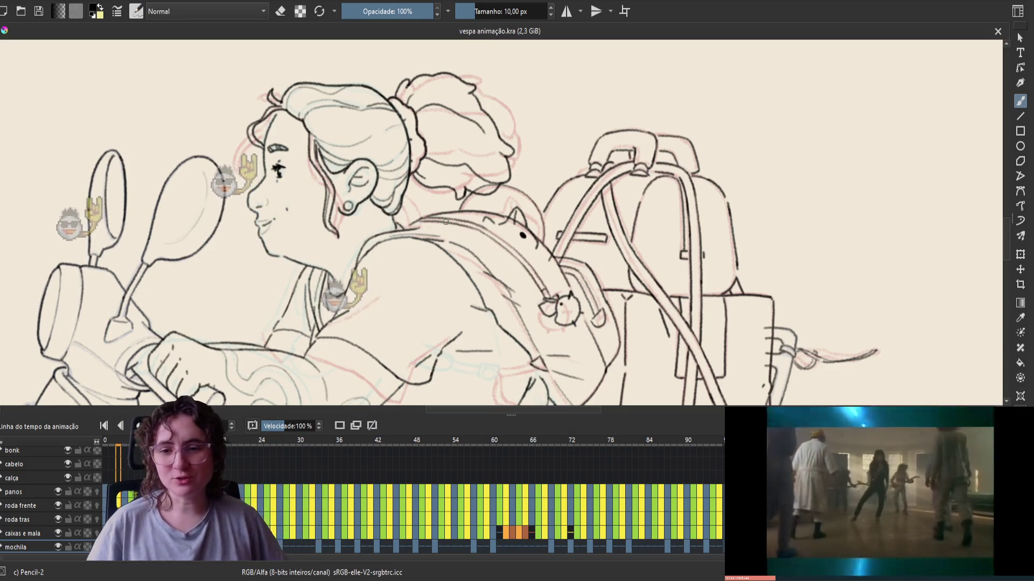
Step: Flip between adjacent frames to compare the backpack line art
key("Left")
key("Right")
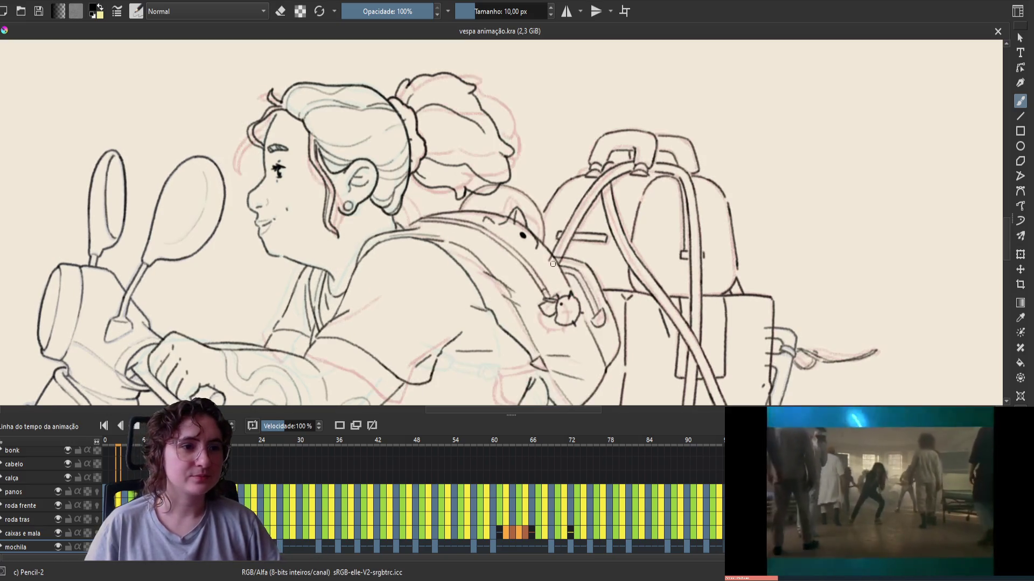
key("Left")
key("Right")
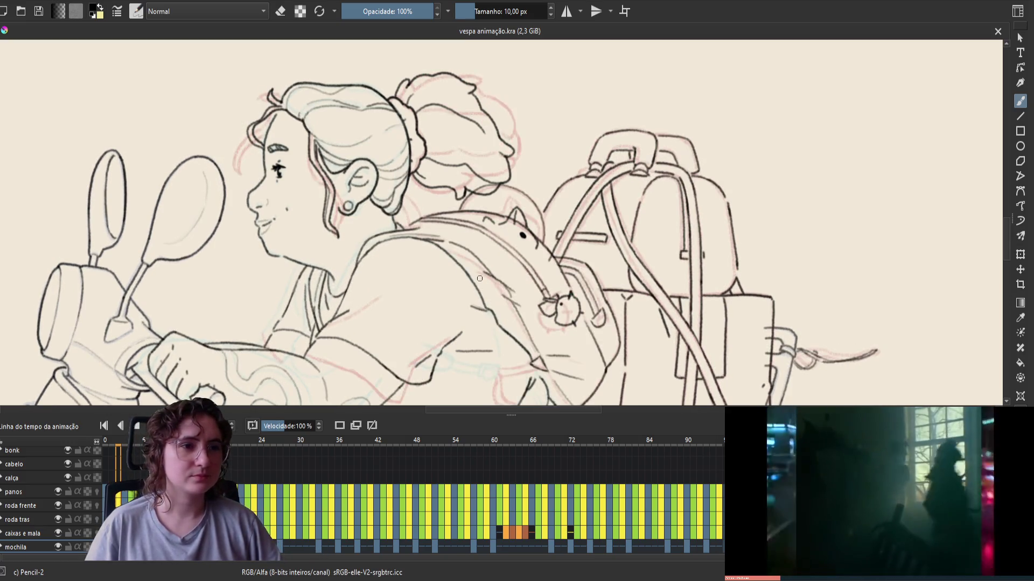
key("Left")
key("Right")
key("Left")
key("Right")
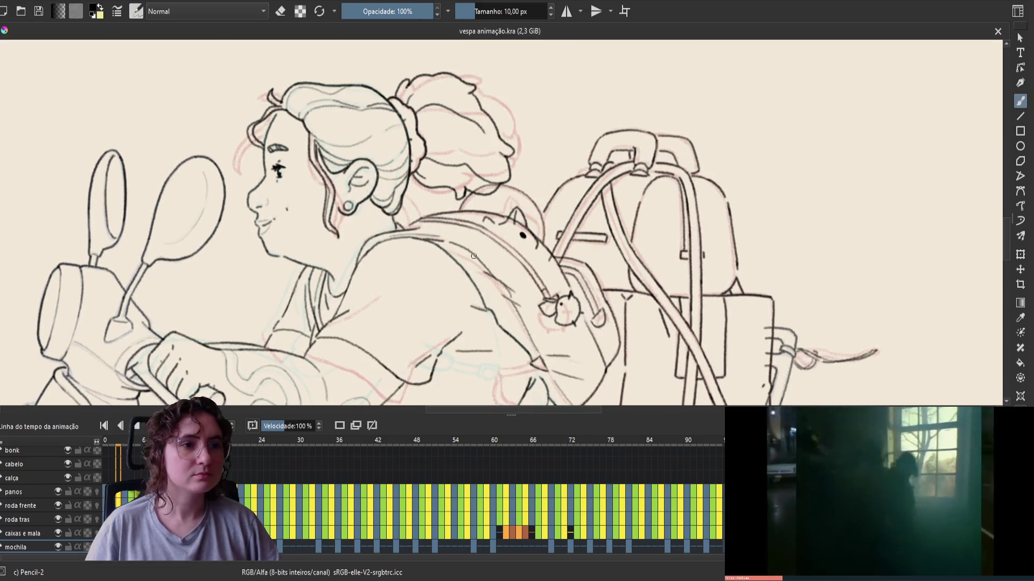
Step: Erase the stray bit of line on the backpack and save
key("e")
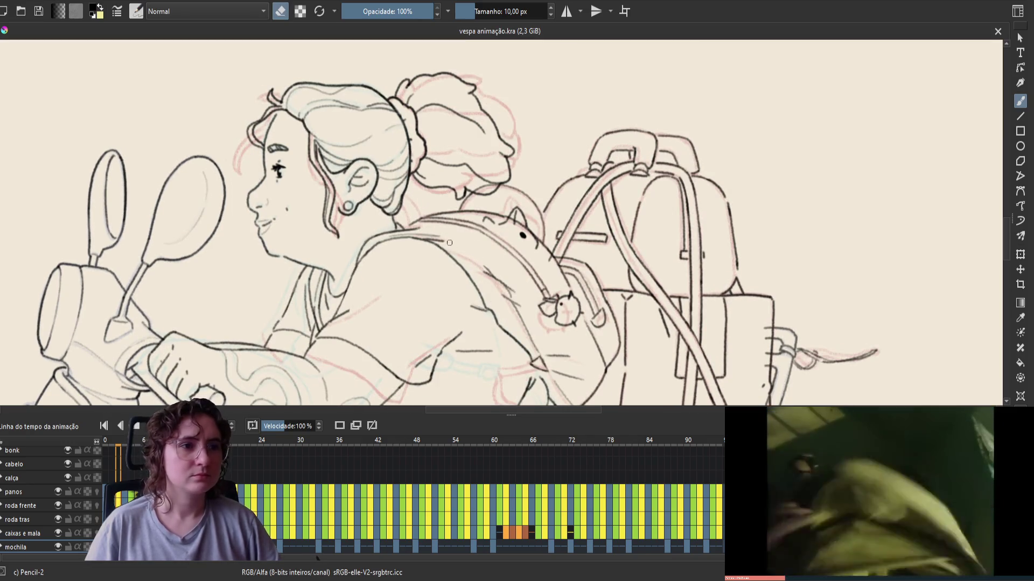
left_click(450, 243)
key("e")
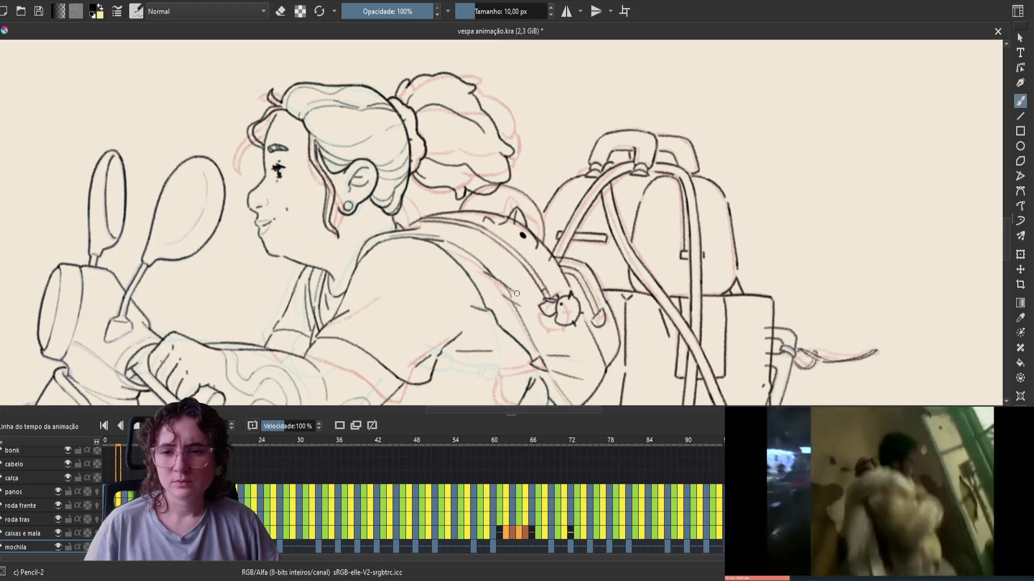
key("ctrl+s")
Step: Add a small touch-up stroke in mirrored view, unmirror, and save
key("m")
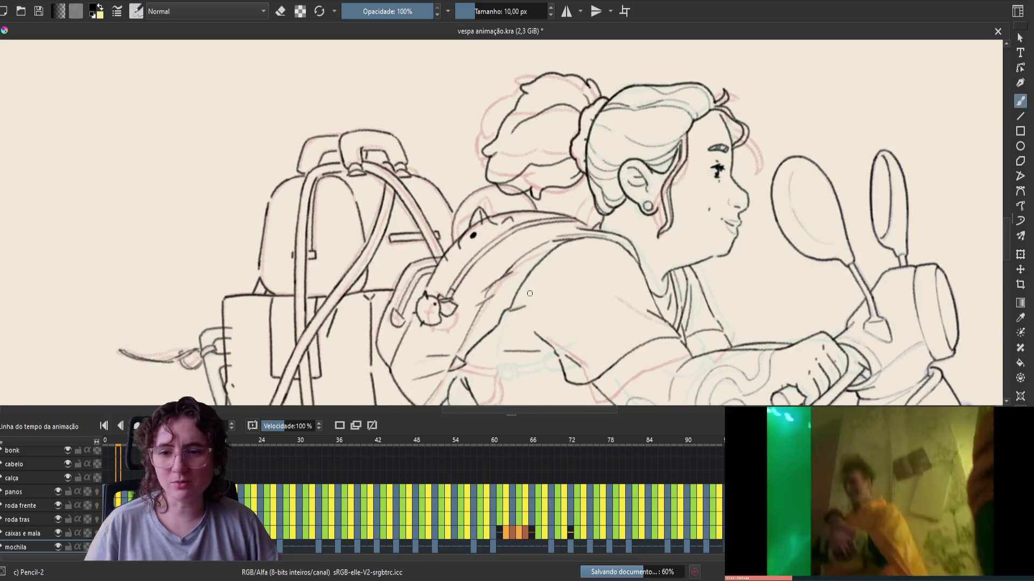
left_click(533, 259)
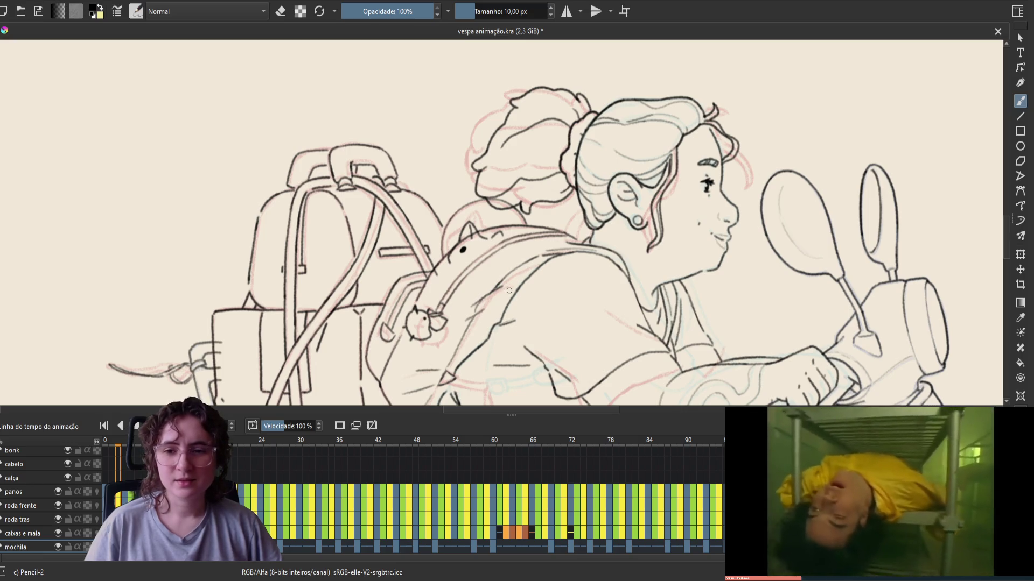
key("m")
key("ctrl+s")
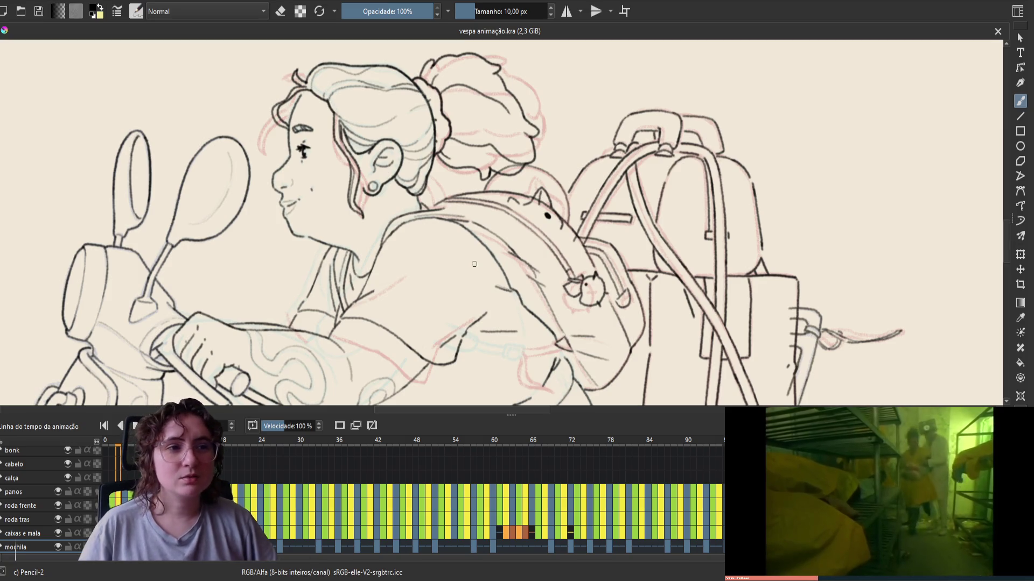
Step: Erase stray lines around the small creature on the backpack, then switch back to drawing
key("e")
left_click_drag(598, 295, 609, 302)
key("e")
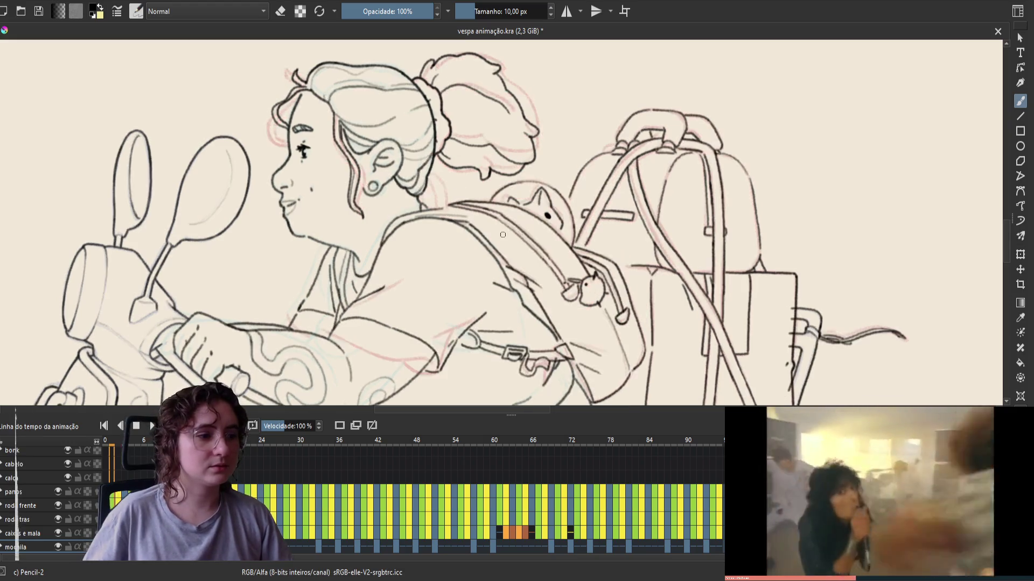
Step: Flip back and forth between adjacent frames to compare the backpack motion
key("Left")
key("Right")
key("Right")
key("Left")
key("Right")
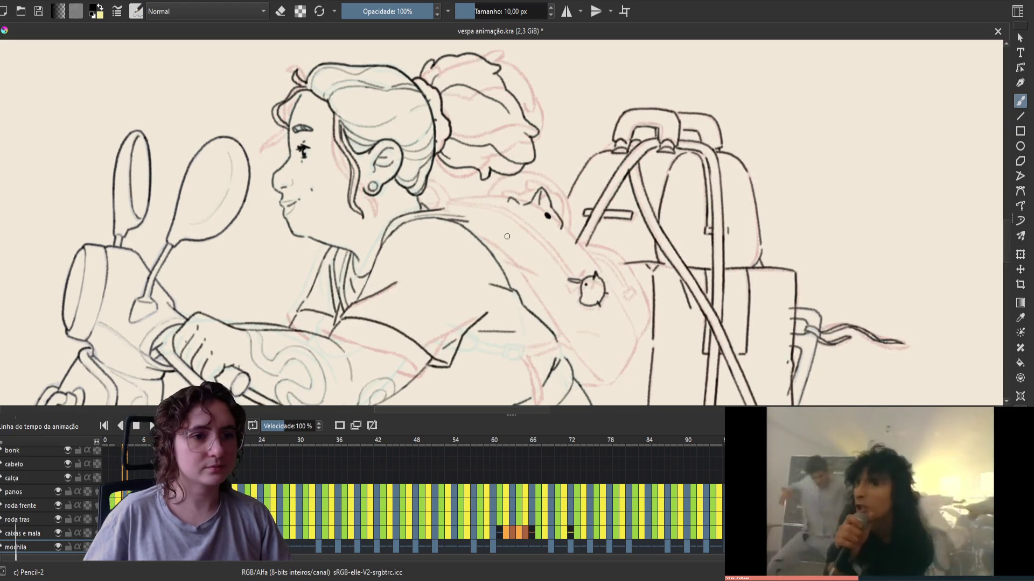
key("Left")
key("Right")
key("Left")
key("Left")
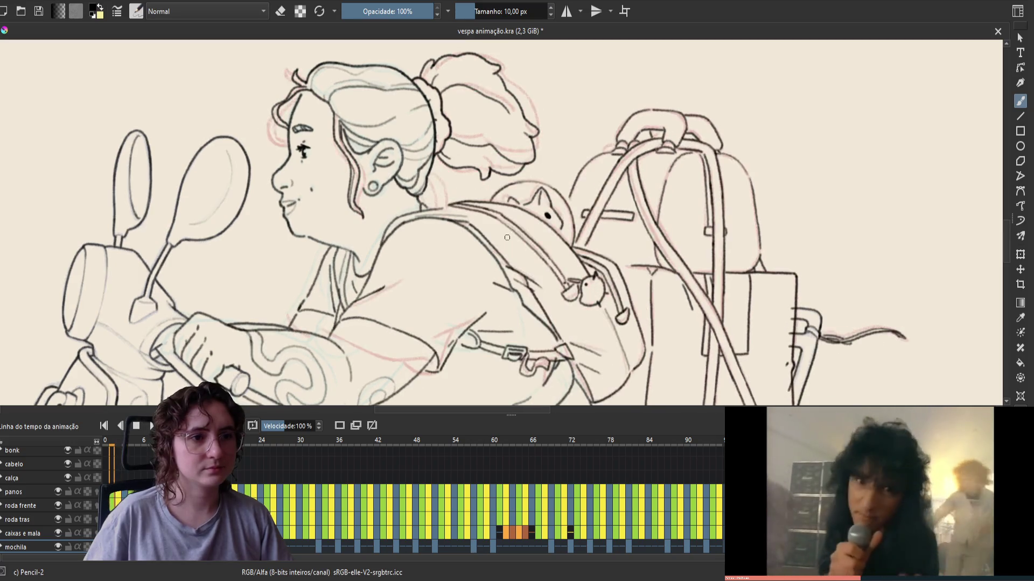
key("Right")
key("Right")
key("Right")
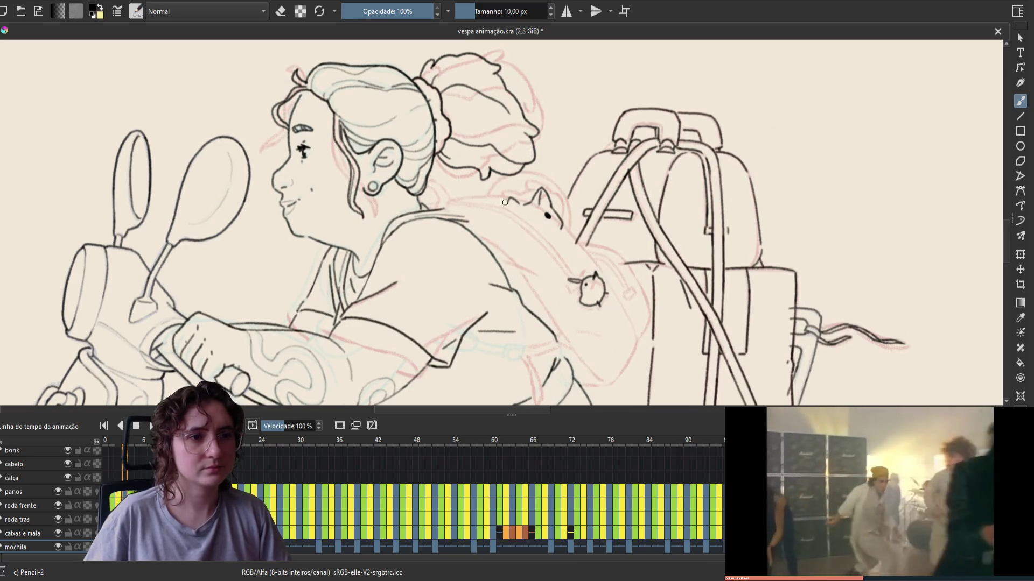
key("Left")
key("Right")
key("Left")
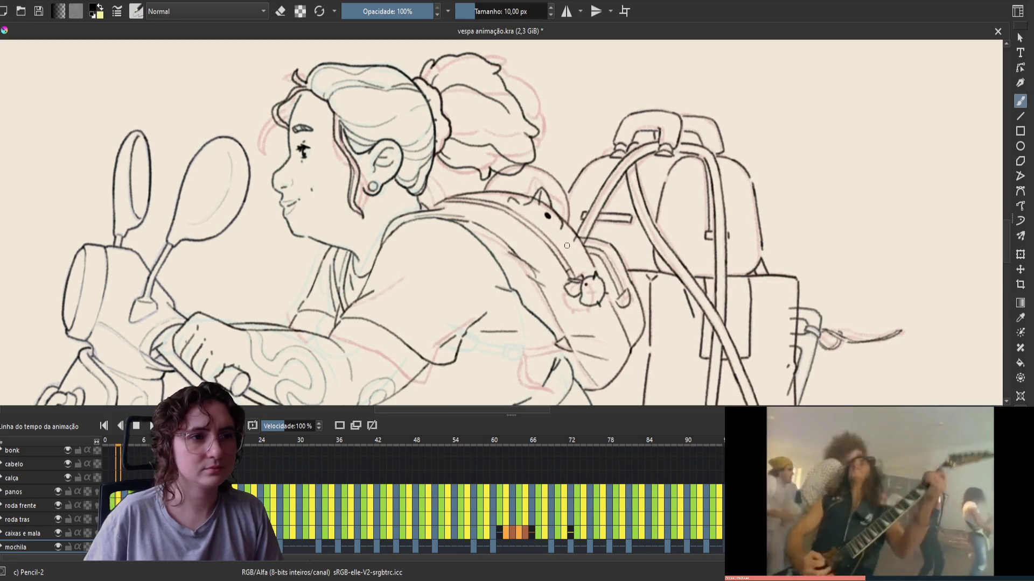
key("Right")
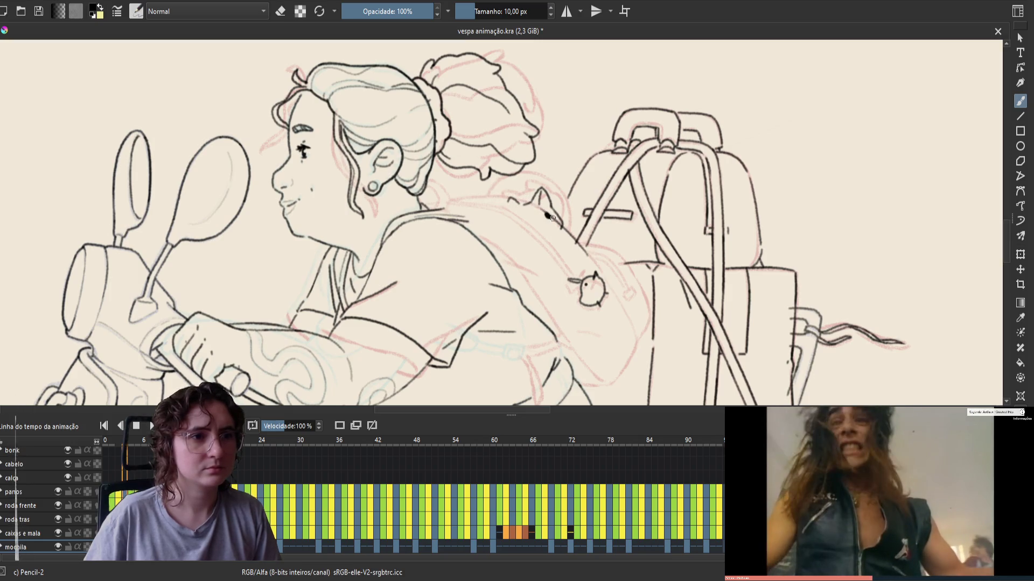
key("Left")
key("Right")
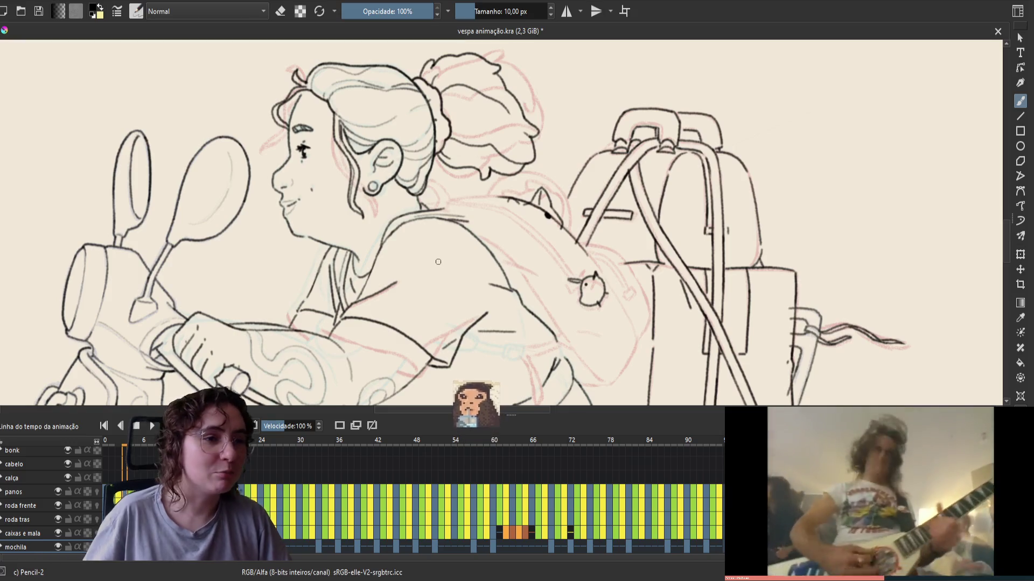
Step: Draw and undo a short test stroke, step back one frame, and switch to the eraser
left_click_drag(446, 235, 449, 261)
key("ctrl+z")
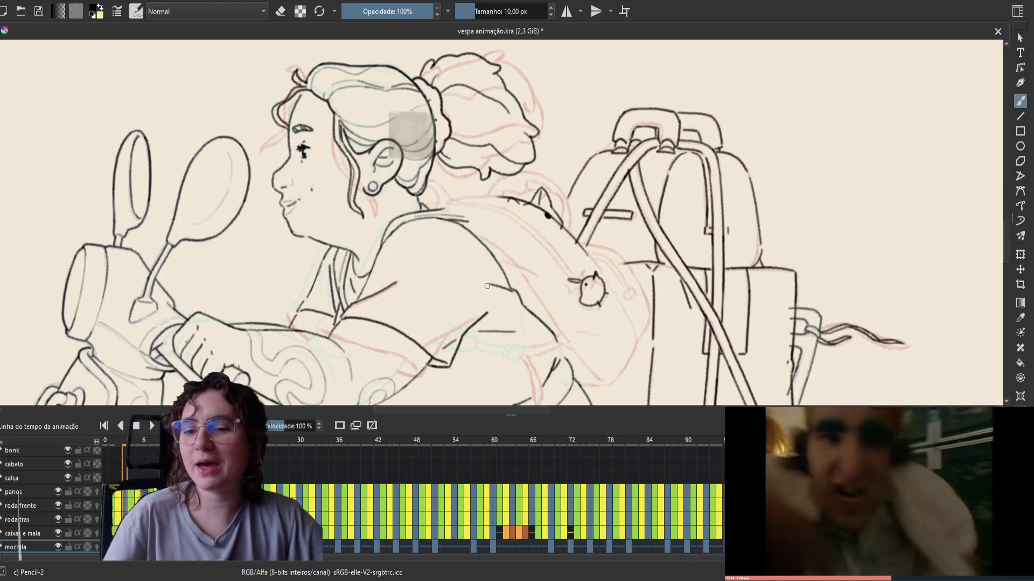
key("Left")
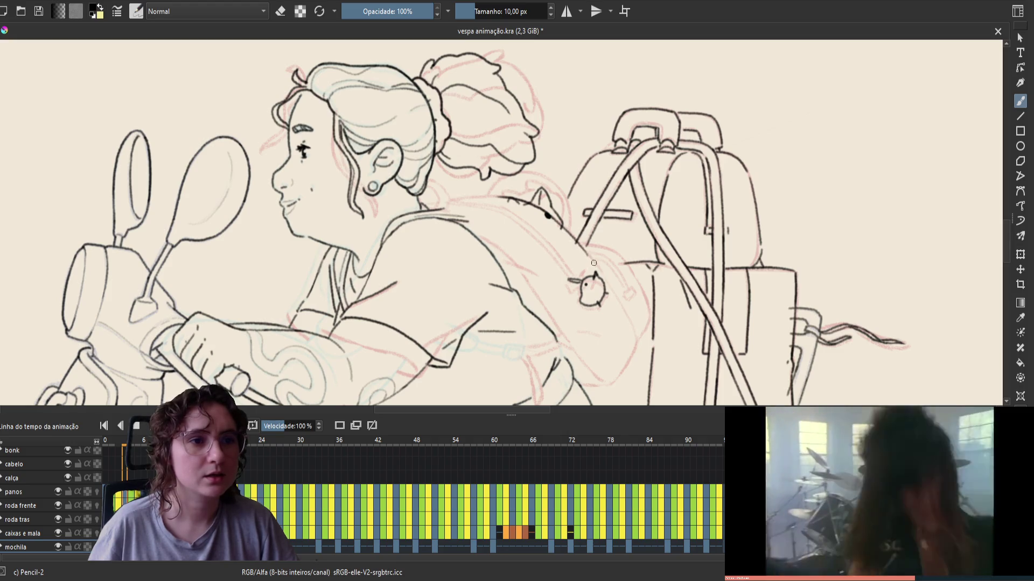
key("e")
key("e")
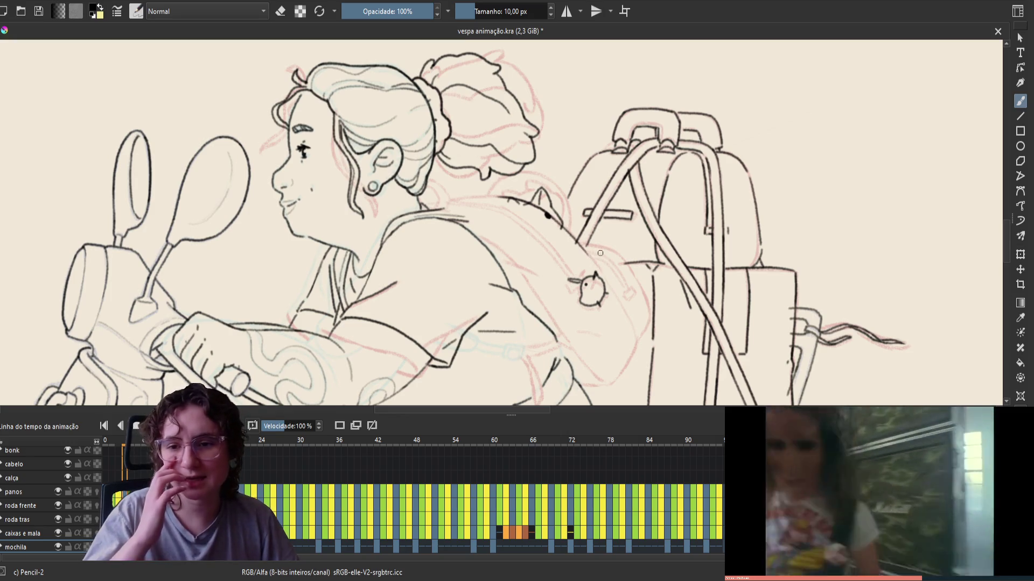
mouse_move(528, 265)
left_mouse_down()
mouse_move(596, 307)
mouse_move(638, 284)
mouse_move(632, 293)
left_mouse_up()
Step: Save the animation and check the rider in a mirrored view, then restore it
key("m")
key("ctrl+s")
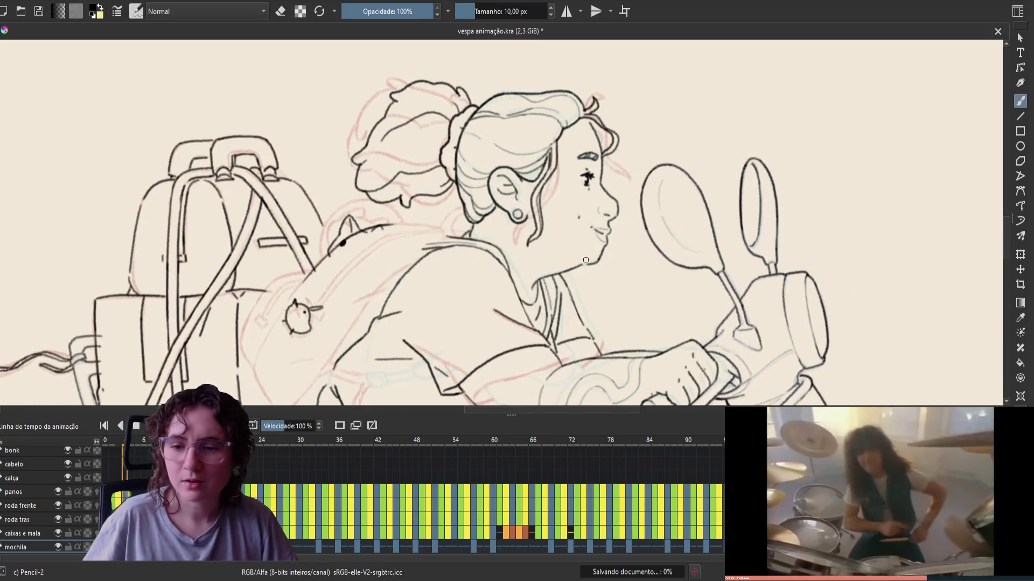
mouse_move(570, 240)
left_mouse_down()
mouse_move(603, 242)
mouse_move(662, 215)
left_mouse_up()
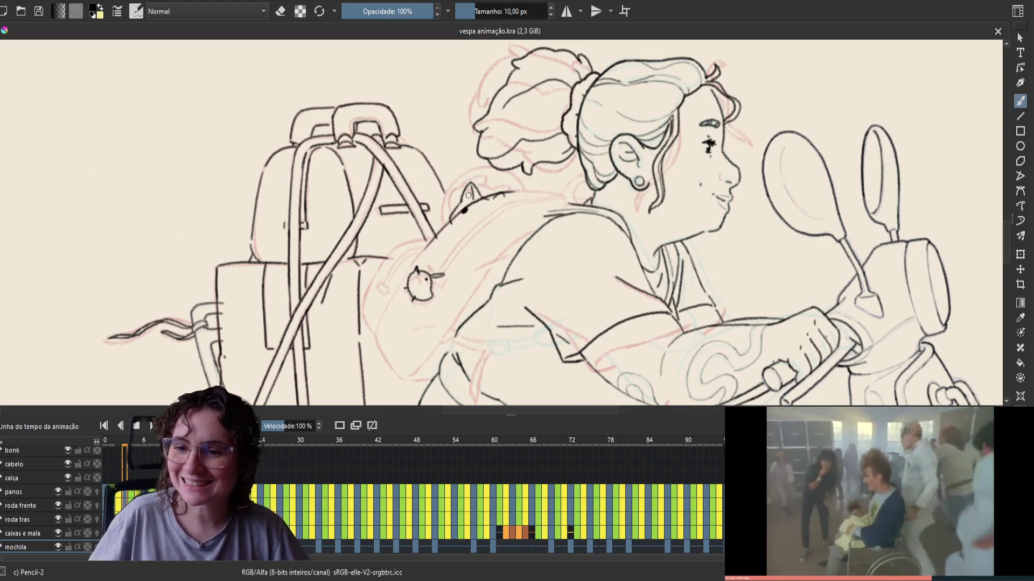
key("m")
left_click_drag(545, 211, 536, 179)
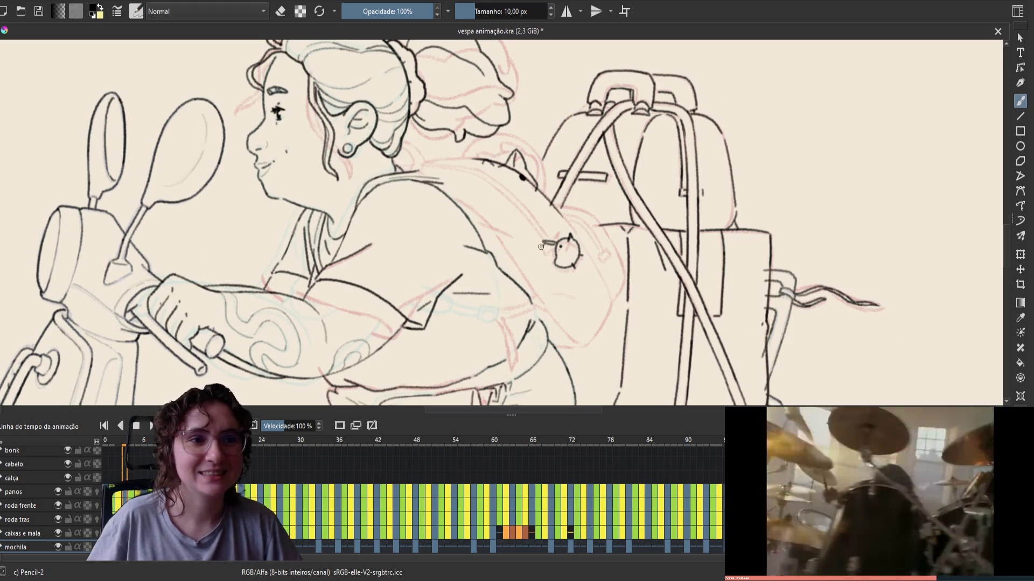
Step: Flip between adjacent frames to compare the backpack
key("Left")
key("Right")
key("Left")
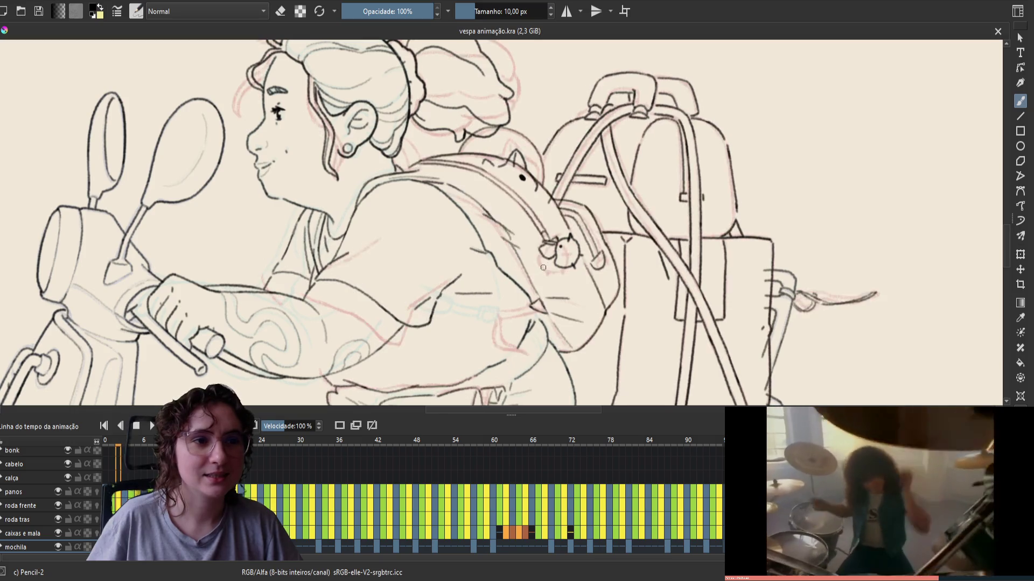
key("Right")
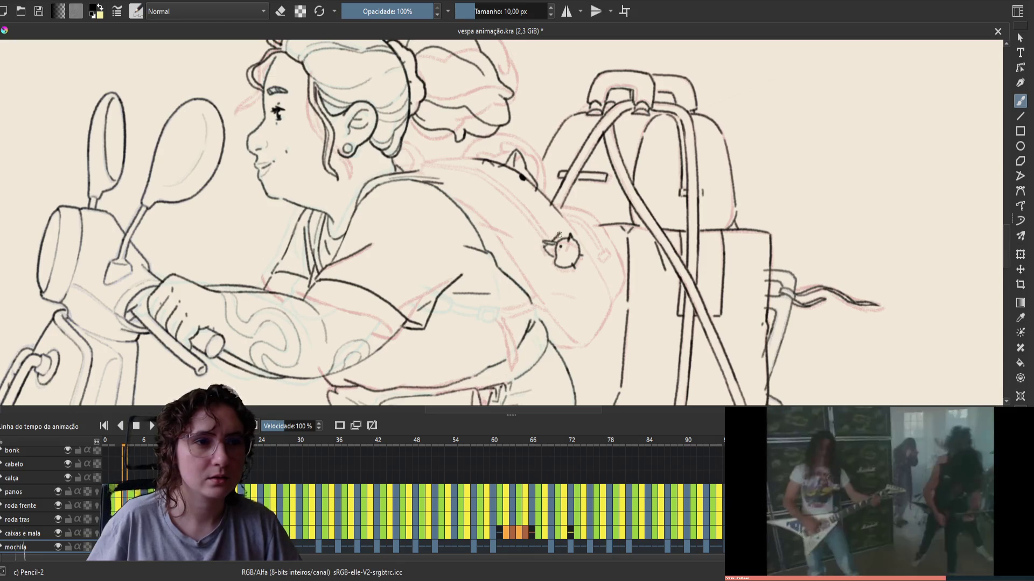
key("Right")
key("Left")
key("Right")
key("Left")
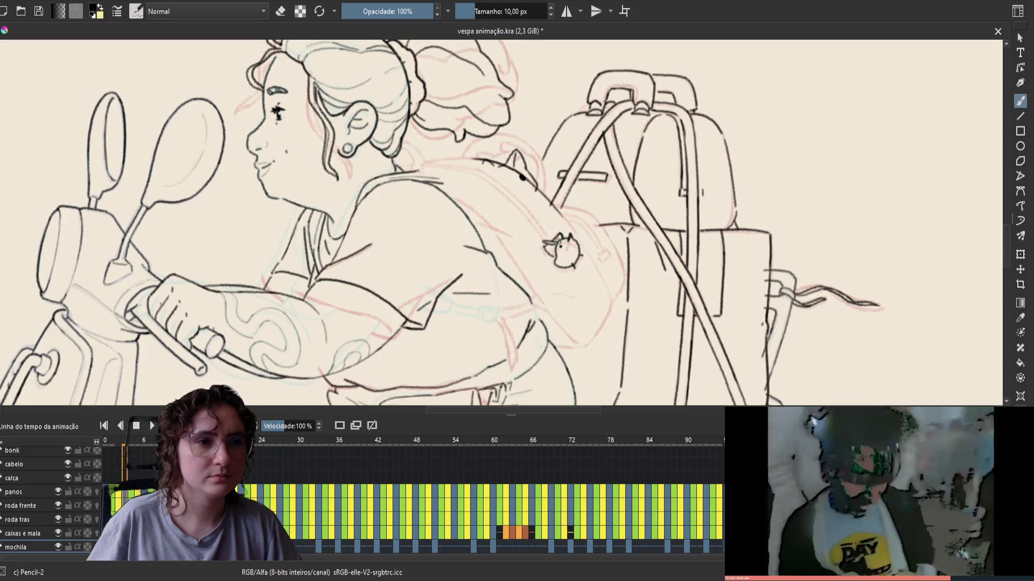
Step: Toggle the eraser on and back off, then save the animation file
key("e")
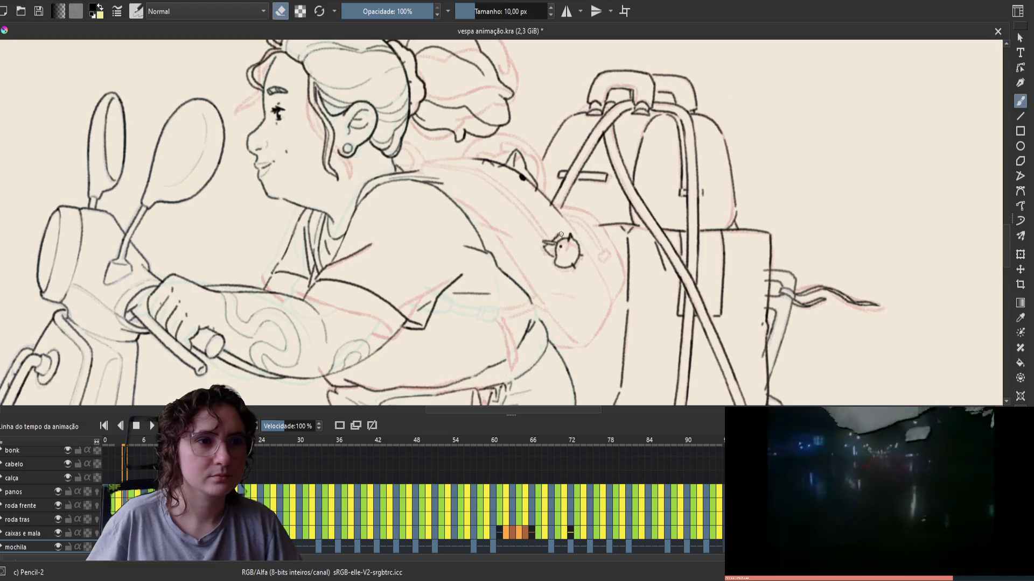
key("e")
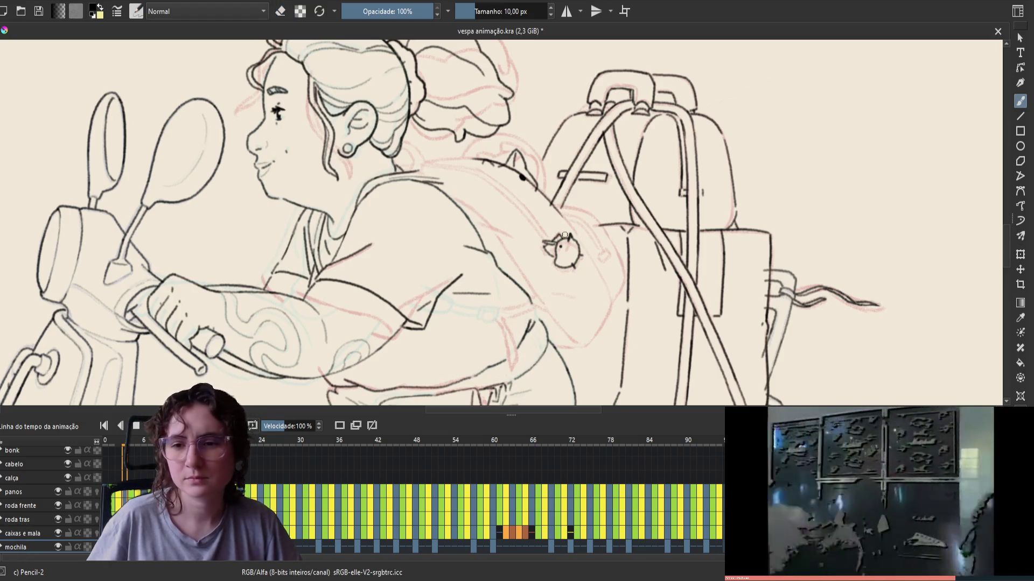
key("ctrl+s")
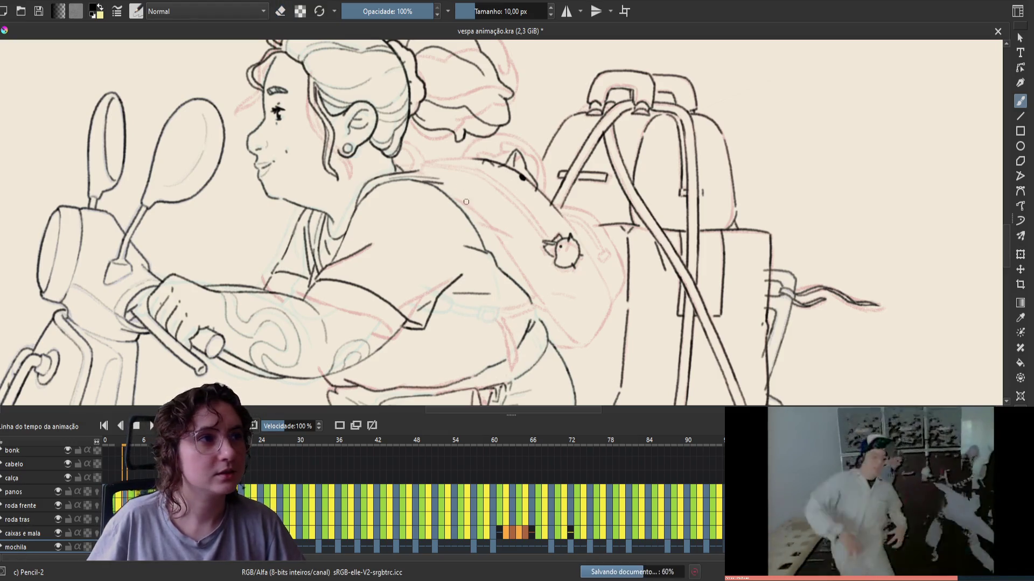
Step: Flip between neighbouring frames to check the motion
key("Left")
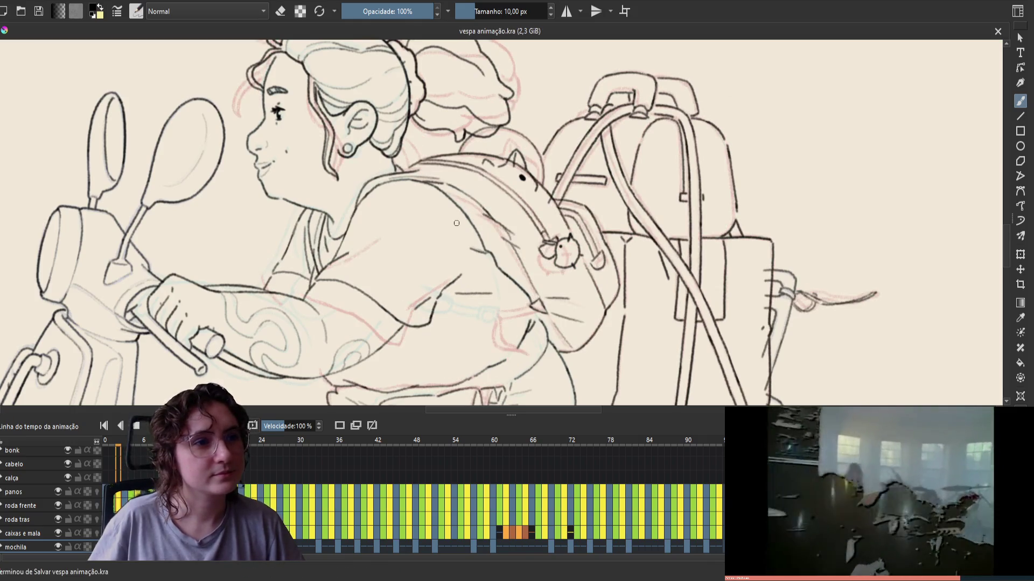
key("Right")
key("Left")
key("Right")
key("Left")
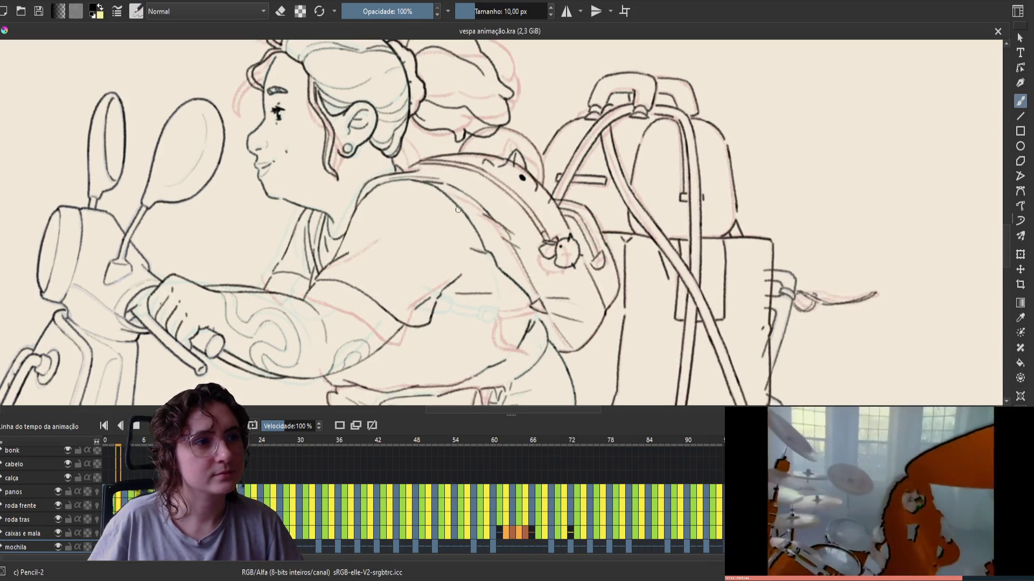
key("Right")
key("Left")
key("Right")
key("Left")
key("Left")
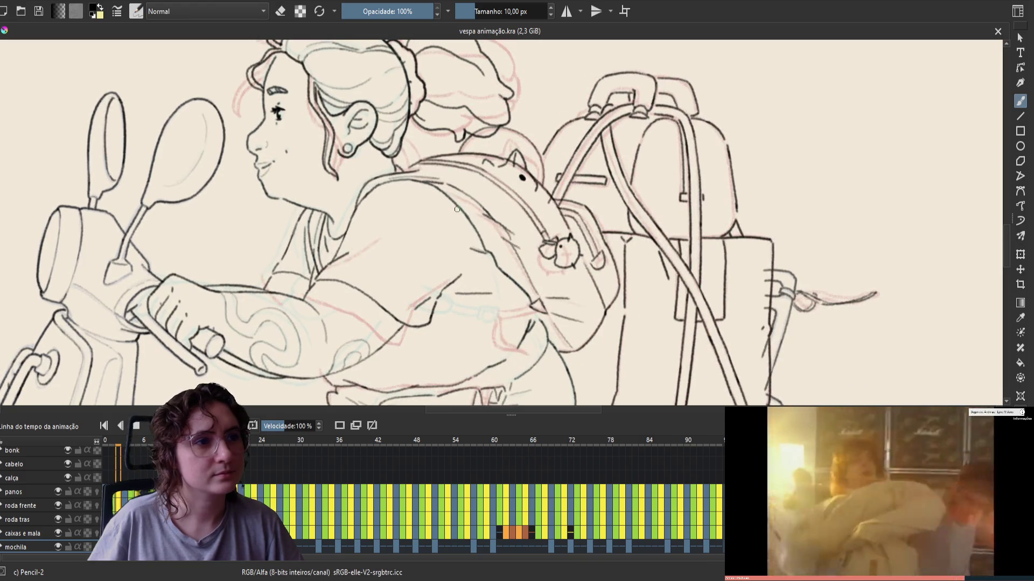
key("Right")
key("Right")
key("Left")
key("Right")
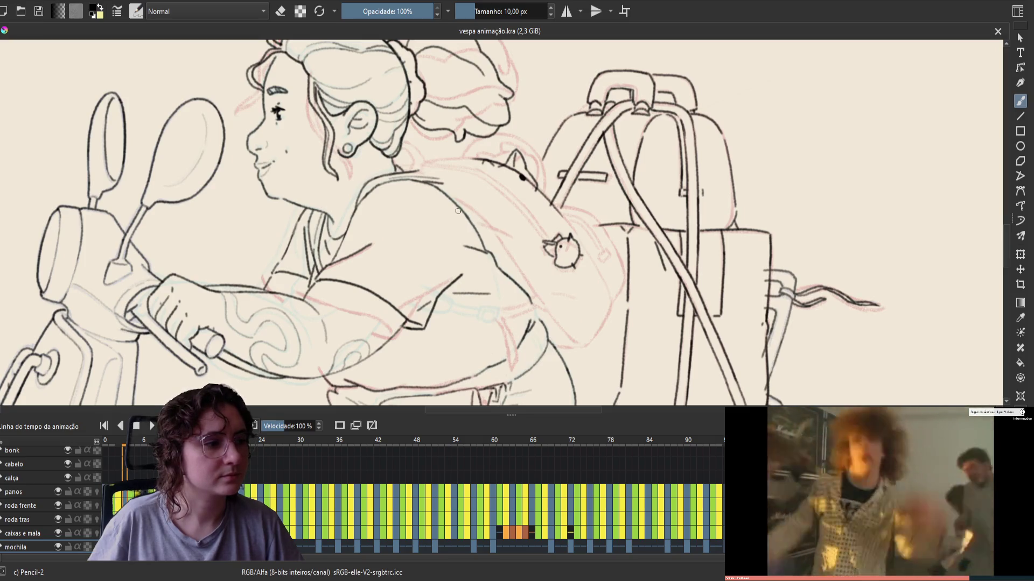
key("Left")
key("Right")
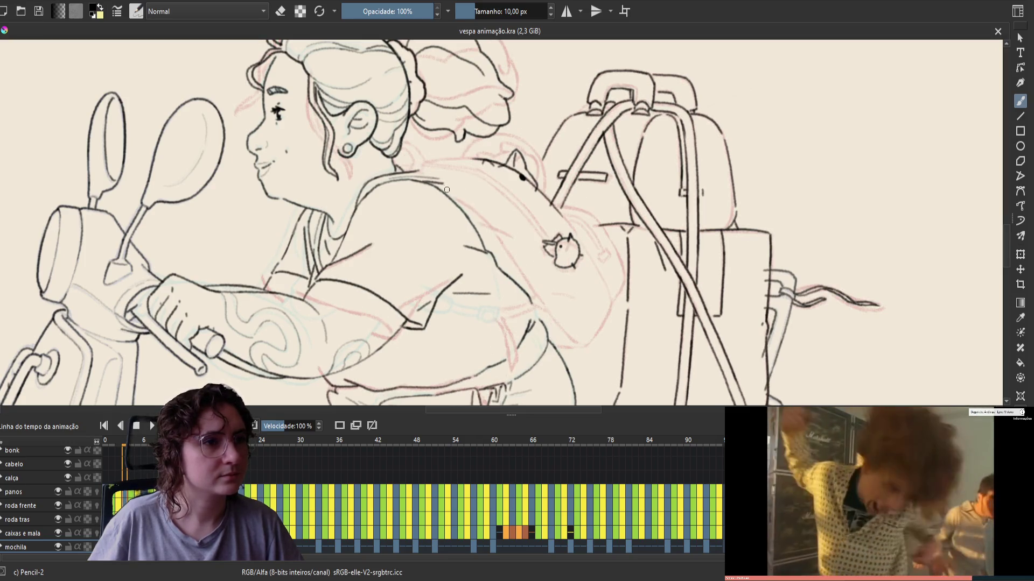
Step: Compare the girl's shoulder line with the neighbouring frame
key("Left")
key("Right")
key("Left")
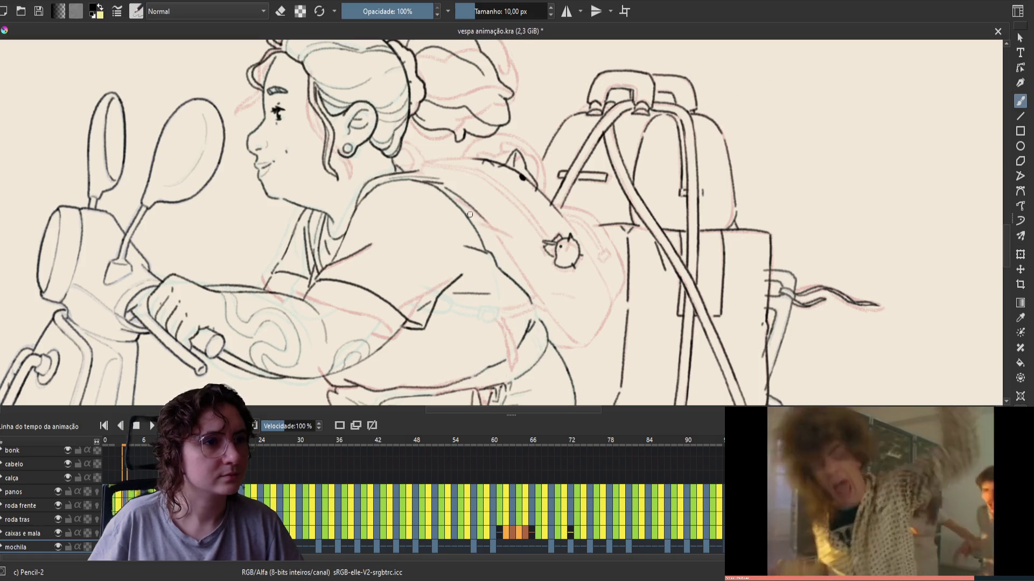
key("Right")
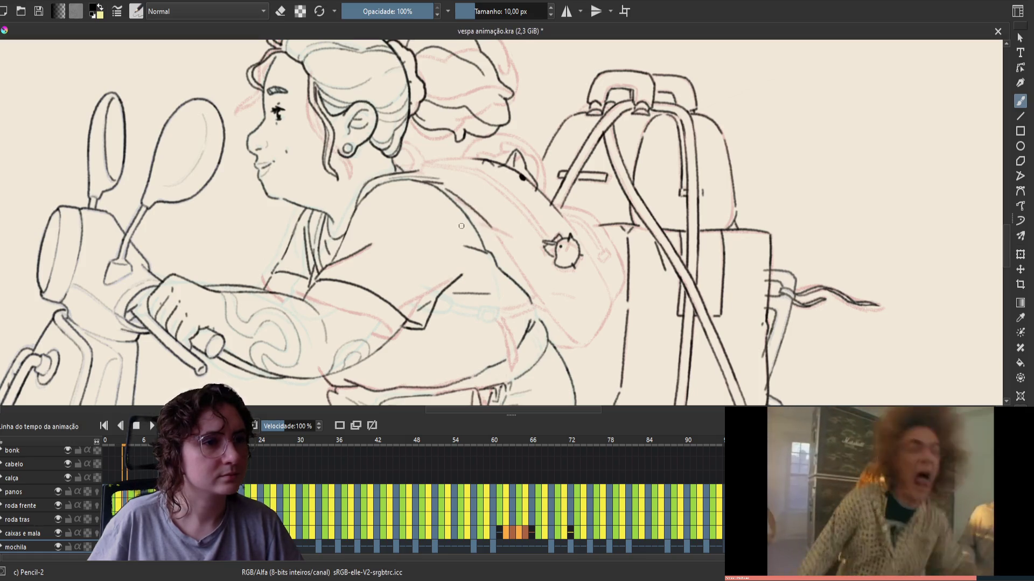
key("Left")
key("Right")
key("Left")
key("Right")
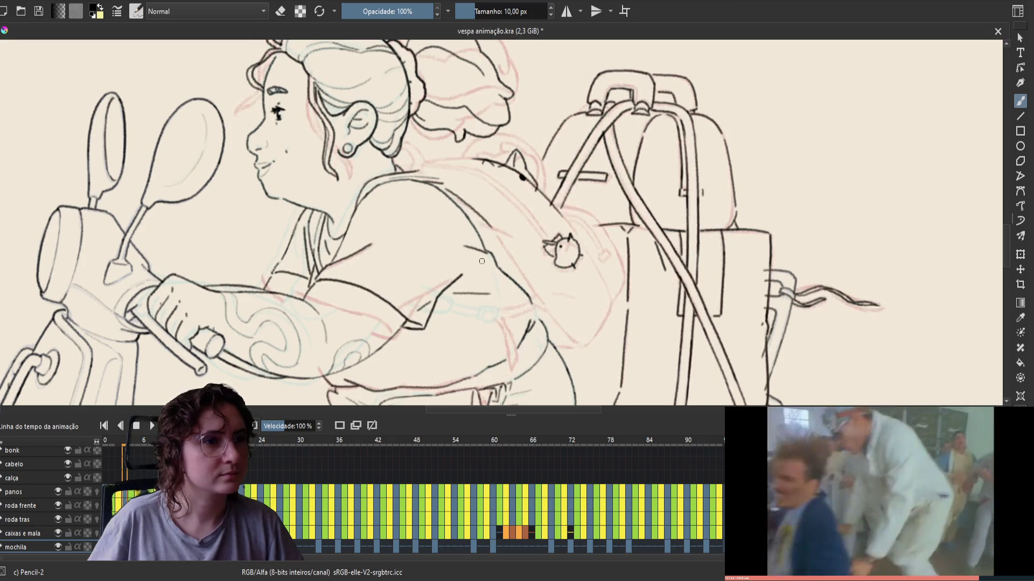
key("Left")
key("Right")
key("Right")
key("Left")
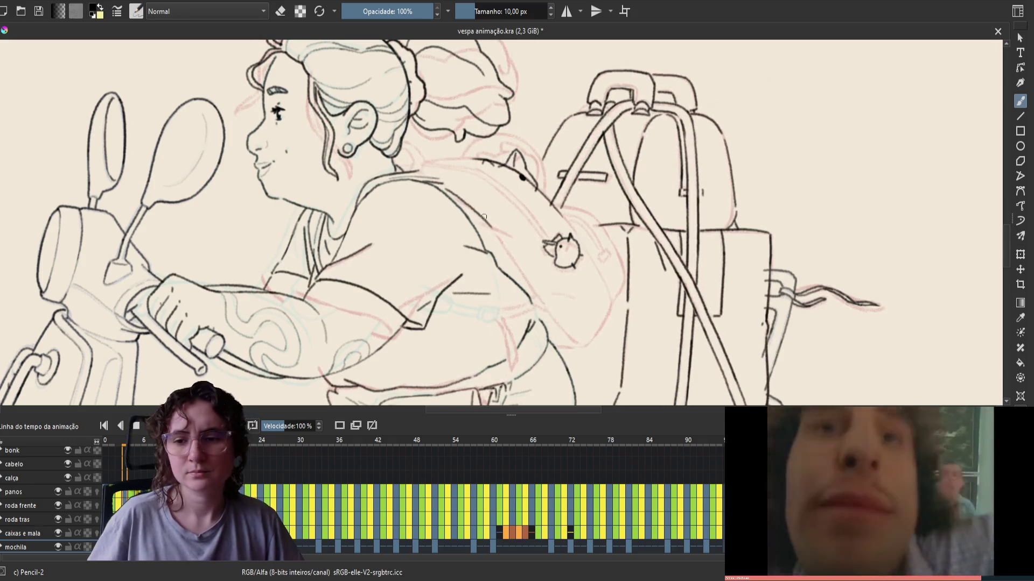
Step: Save, try and undo a small shoulder stroke in mirrored view, save again and unmirror
key("ctrl+s")
key("m")
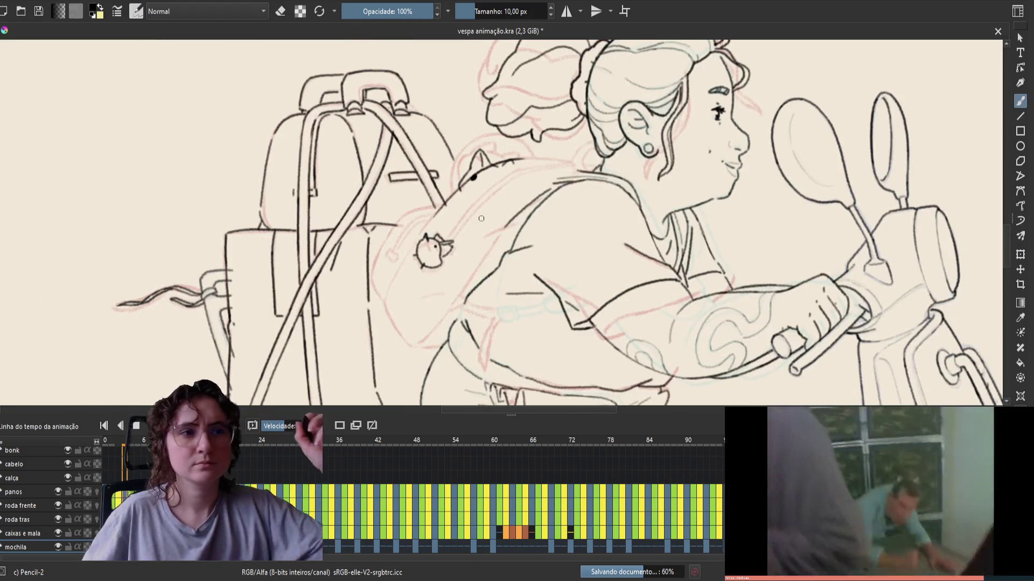
key("Right")
key("Left")
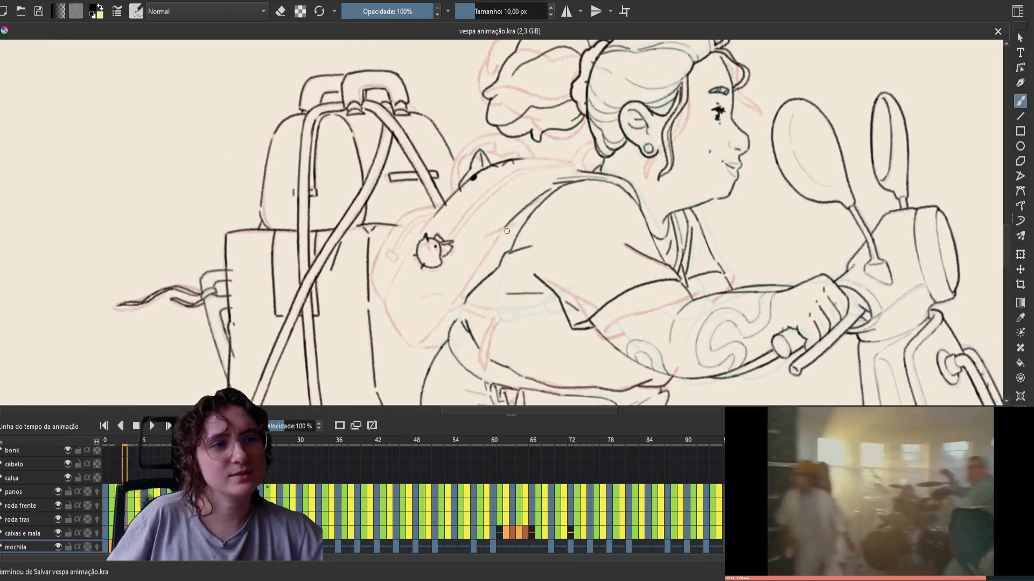
left_click_drag(514, 224, 485, 240)
key("ctrl+z")
key("ctrl+z")
key("ctrl+z")
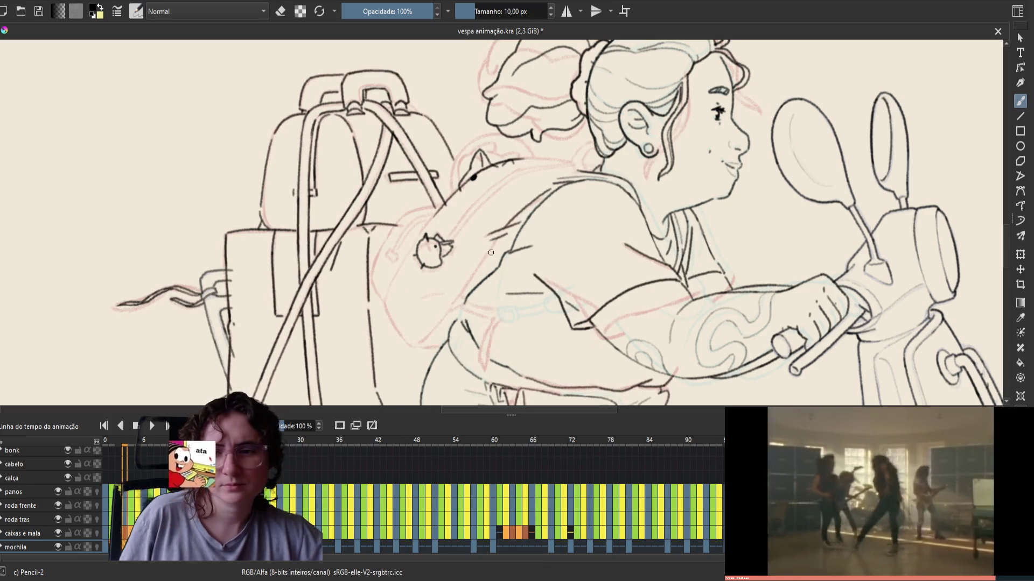
key("ctrl+s")
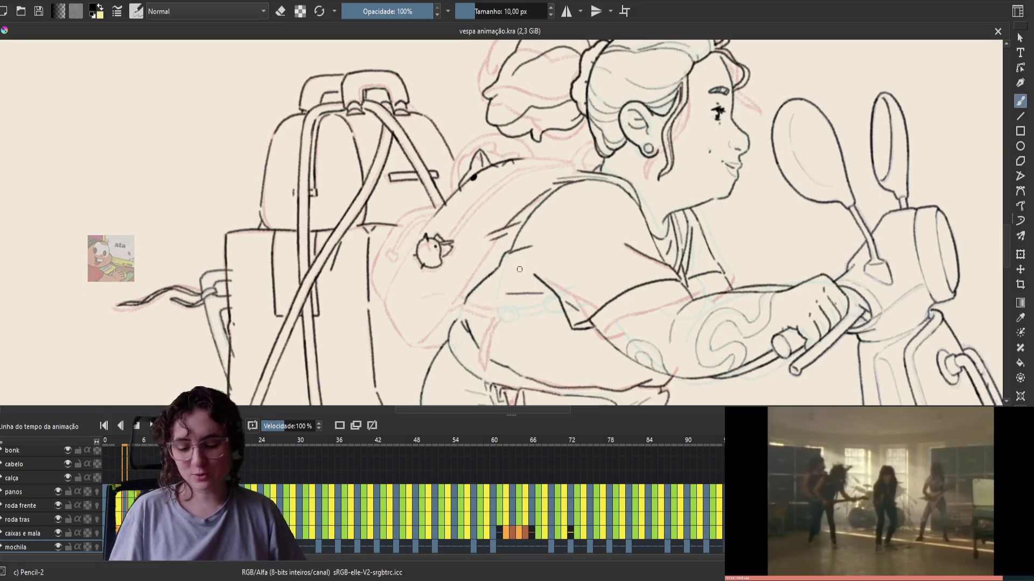
key("m")
left_click_drag(459, 244, 454, 256)
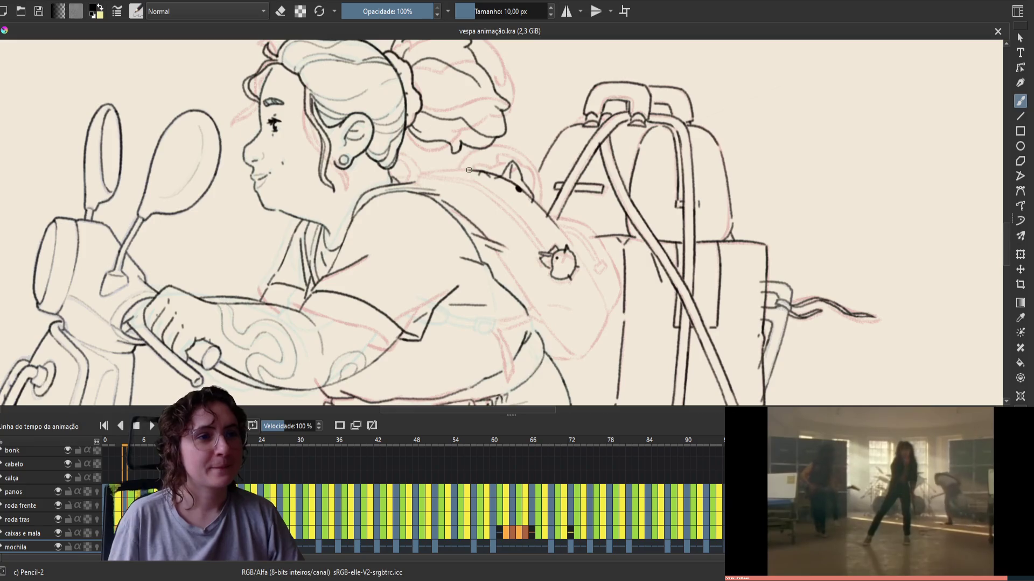
Step: Draw and undo several shoulder-line attempts, mirroring the canvas for the last try
left_click_drag(466, 169, 400, 180)
key("ctrl+z")
key("ctrl+z")
key("ctrl+z")
key("ctrl+z")
key("ctrl+z")
key("ctrl+z")
left_click_drag(474, 170, 408, 181)
key("ctrl+z")
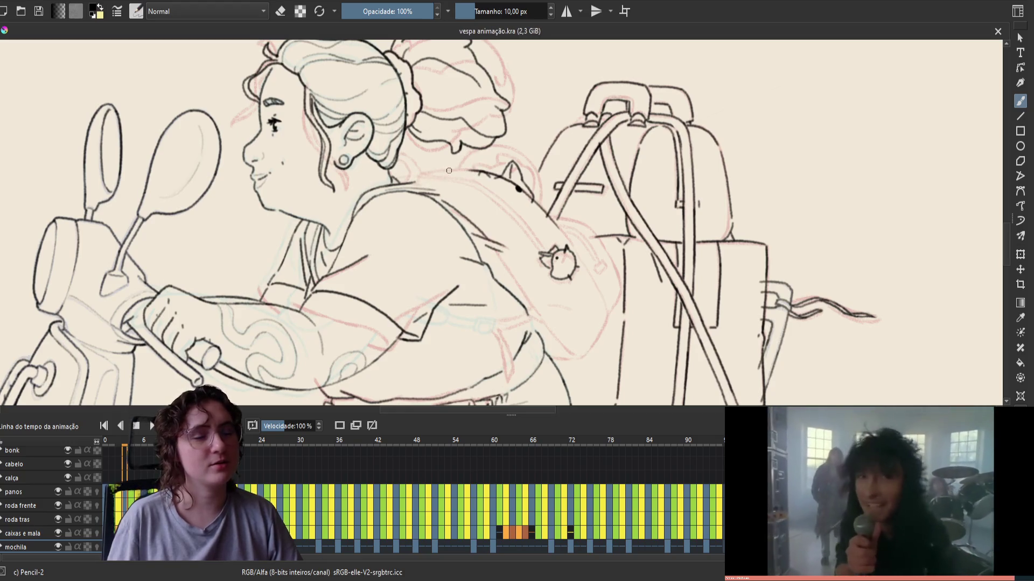
key("m")
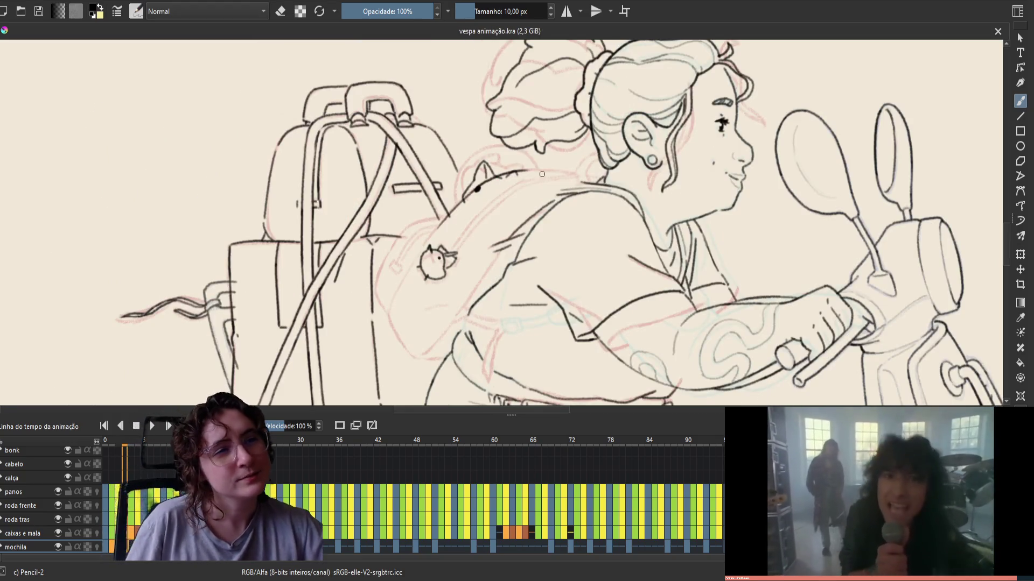
left_click_drag(575, 174, 525, 171)
key("ctrl+z")
key("ctrl+z")
key("ctrl+z")
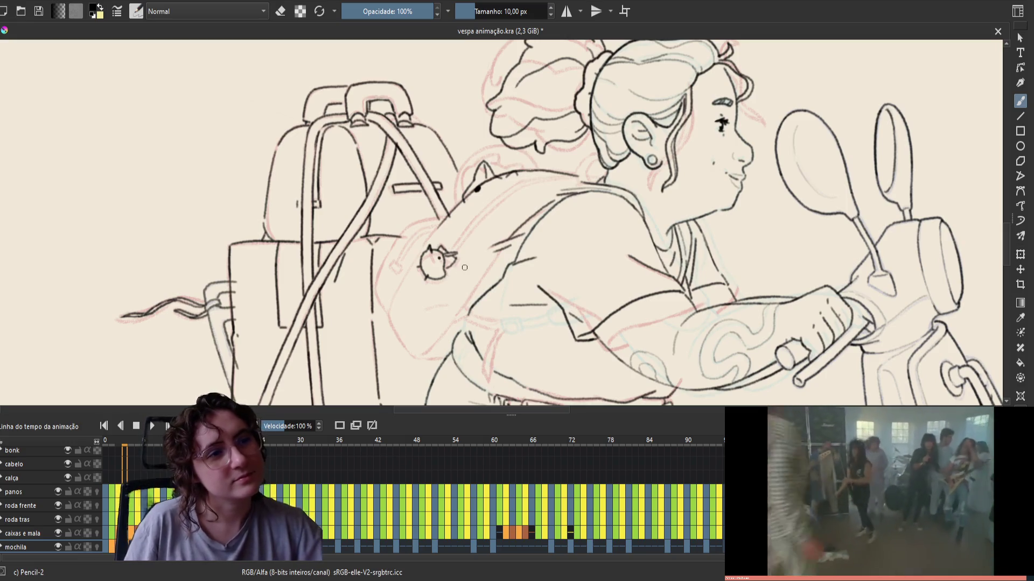
Step: Flip between the two adjacent frames to compare the shoulder
key("Left")
key("Right")
key("Left")
key("Right")
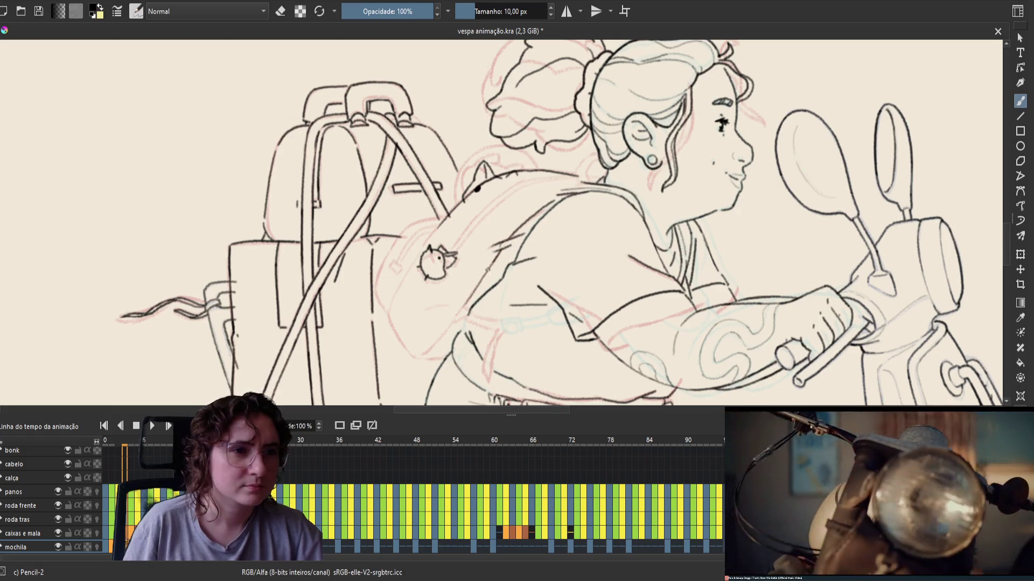
Step: Unmirror and save, flip frames to check the backpack, then add a short belly-line stroke
key("ctrl+s")
key("m")
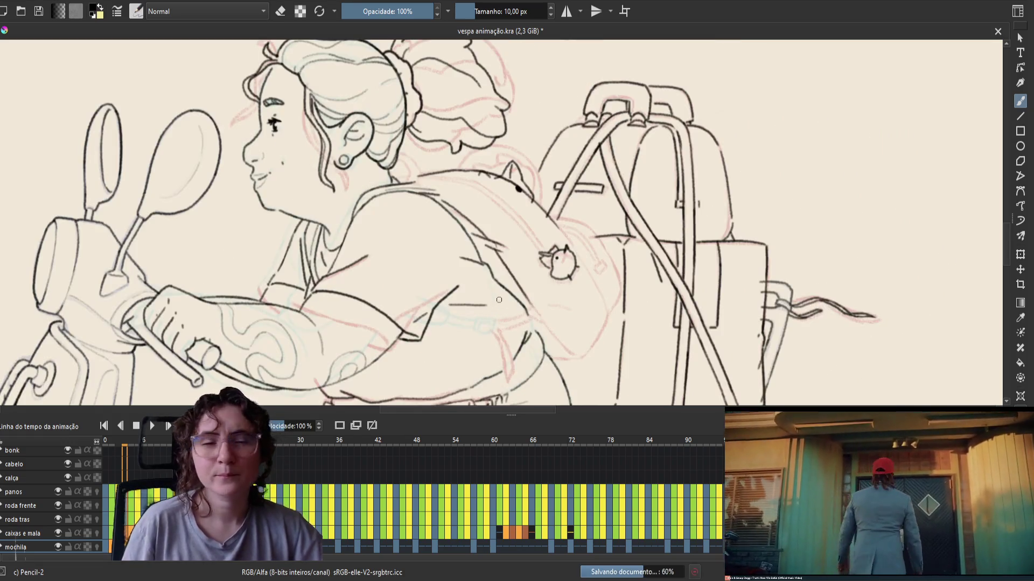
key("period")
key("comma")
key("period")
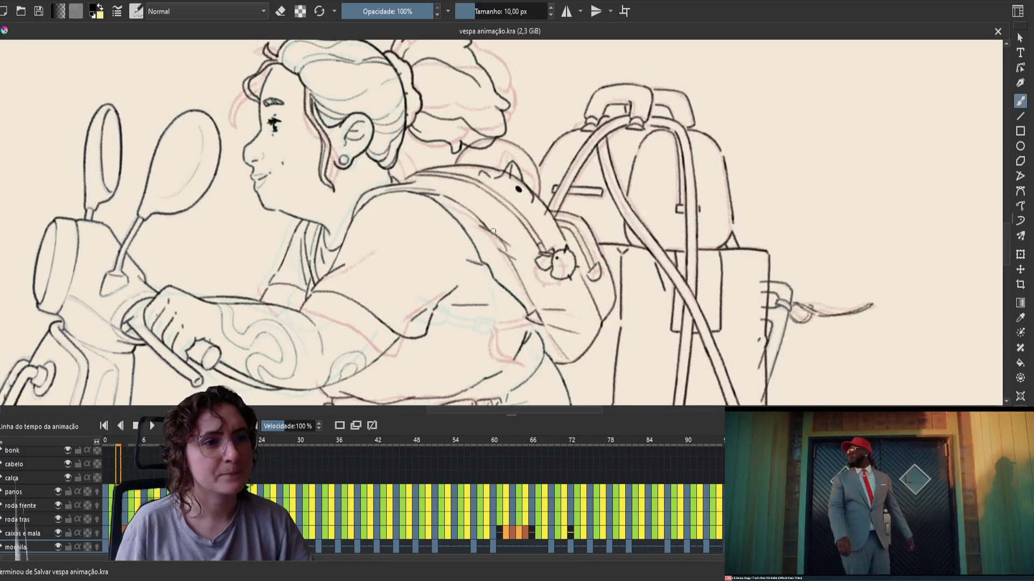
key("comma")
key("period")
key("comma")
key("period")
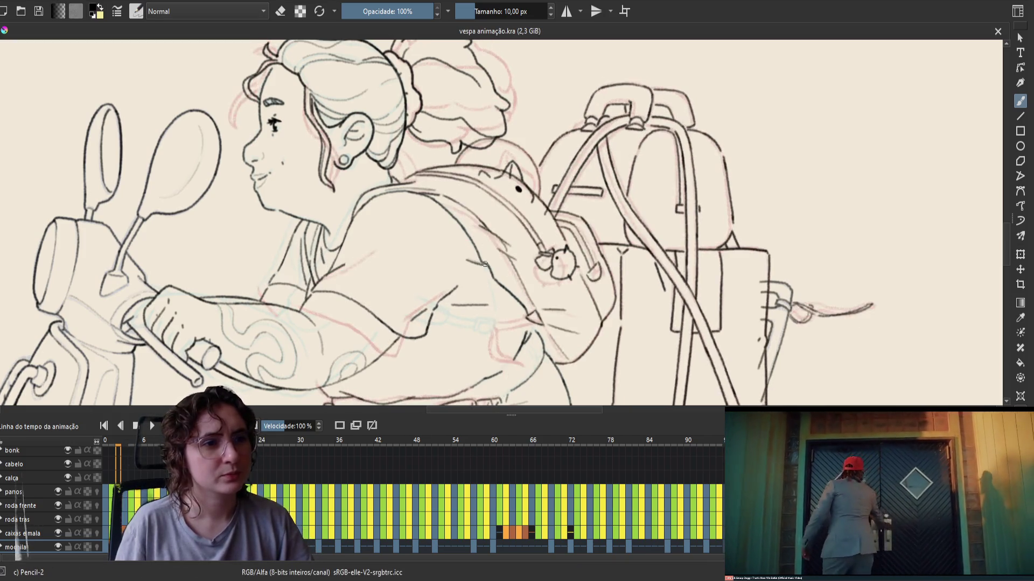
key("comma")
left_click_drag(576, 356, 554, 333)
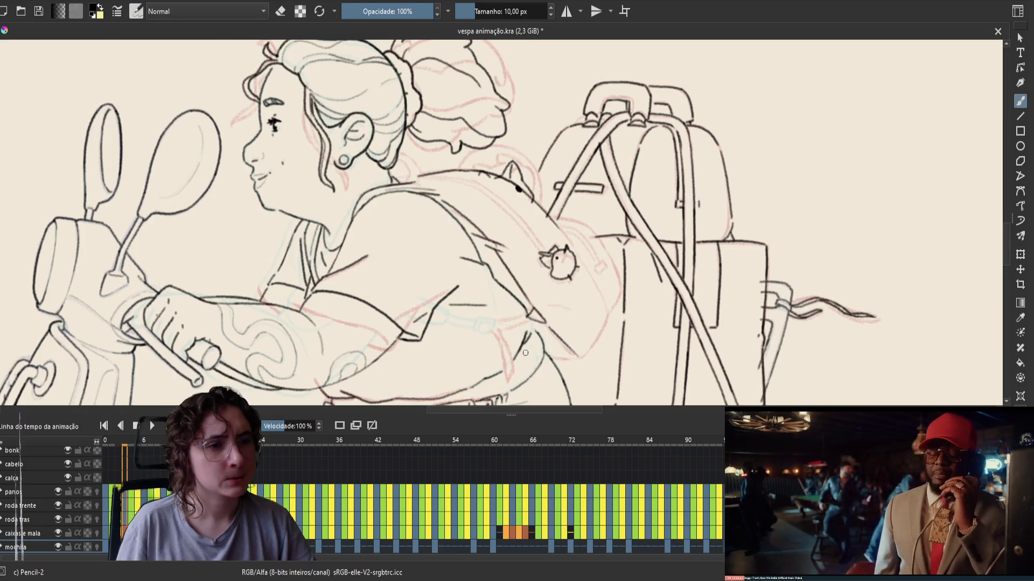
key("period")
Step: Flip between adjacent frames to check the backpack, then save 'vespa animação.kra'
key("comma")
key("period")
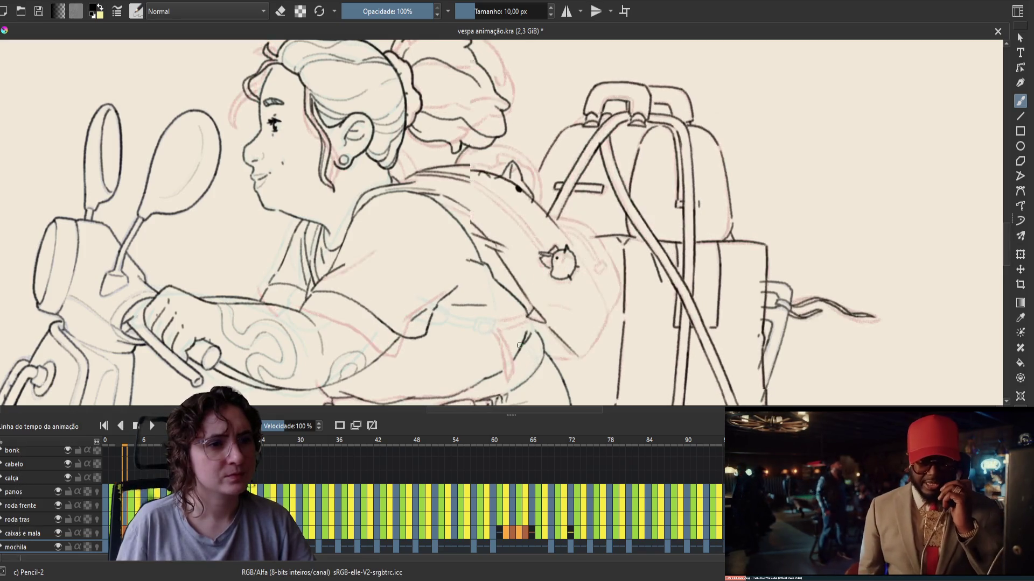
key("comma")
key("period")
key("comma")
key("period")
key("comma")
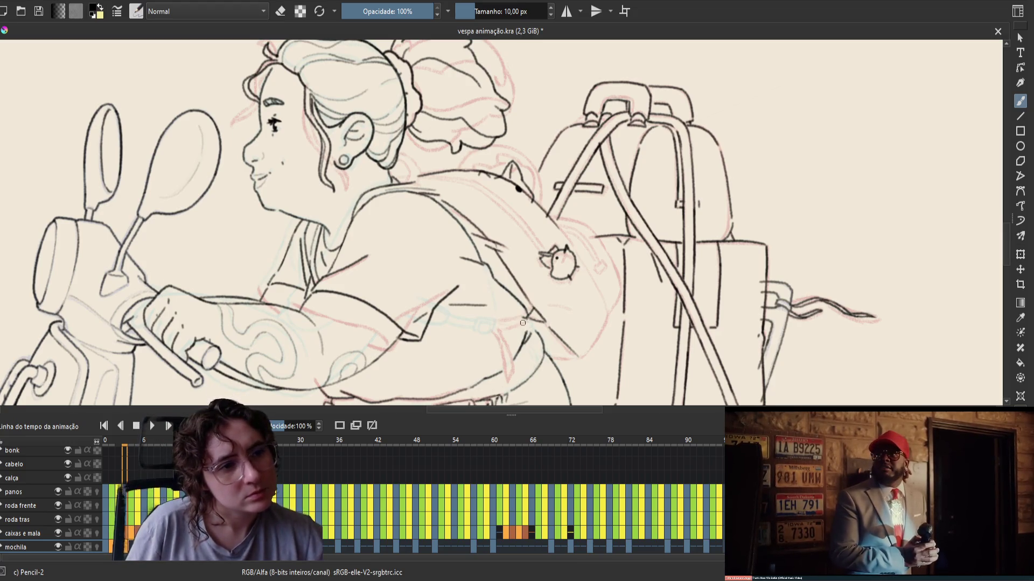
key("ctrl+s")
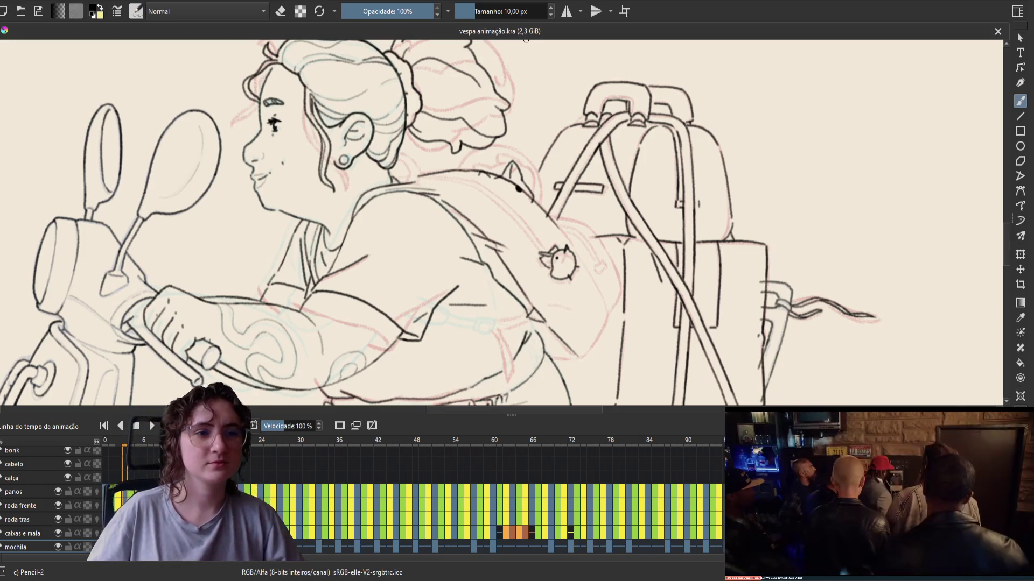
left_click_drag(468, 301, 482, 287)
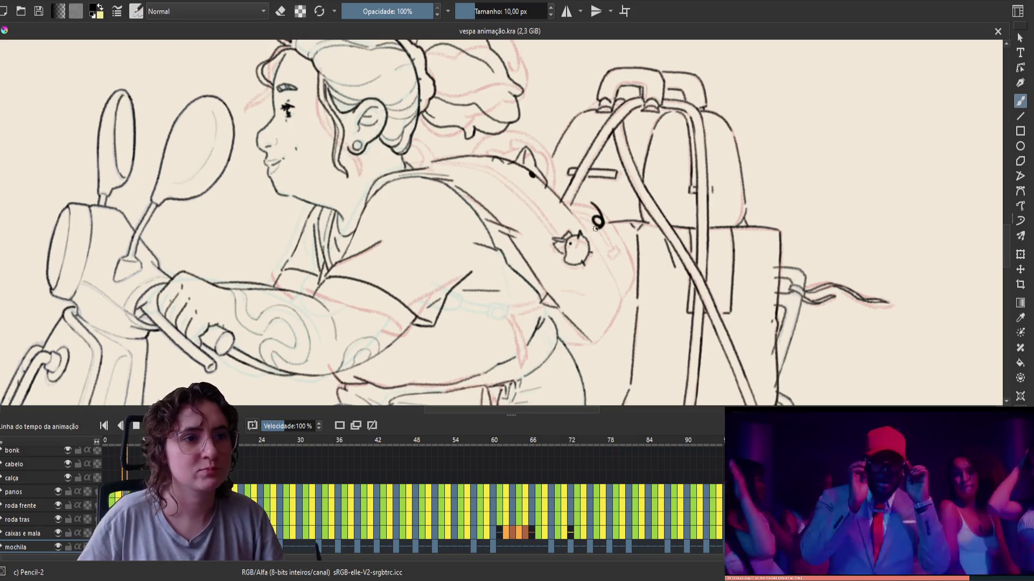
Step: Draw a curve along the backpack's lower edge on the mochila layer
left_click_drag(623, 297, 596, 339)
Step: Redraw and undo the curved backpack line below the bird badge repeatedly until it sits right
key("ctrl+z")
key("ctrl+z")
left_click_drag(623, 296, 595, 340)
key("ctrl+z")
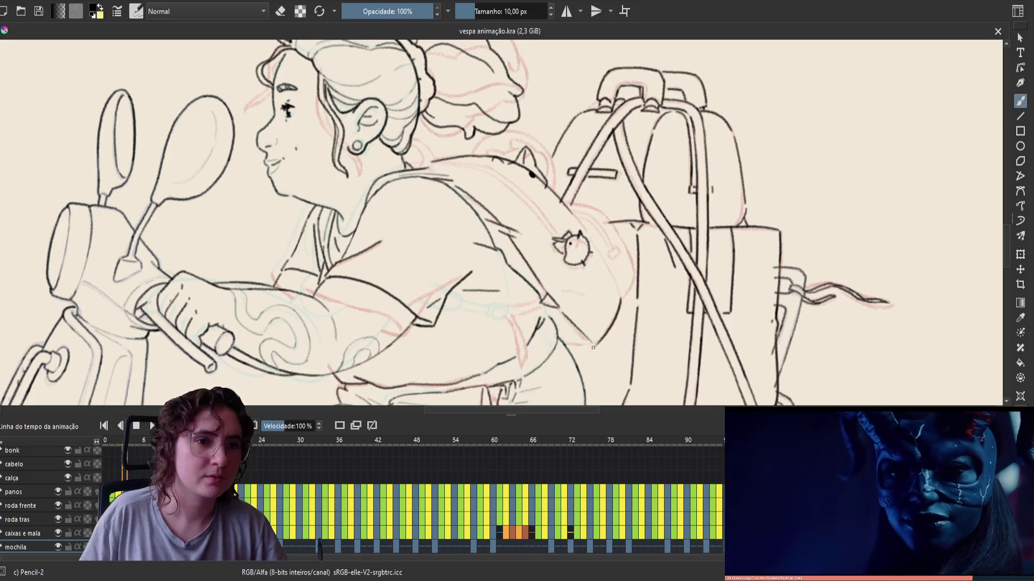
key("ctrl+z")
left_click_drag(620, 297, 593, 342)
key("ctrl+z")
key("ctrl+z")
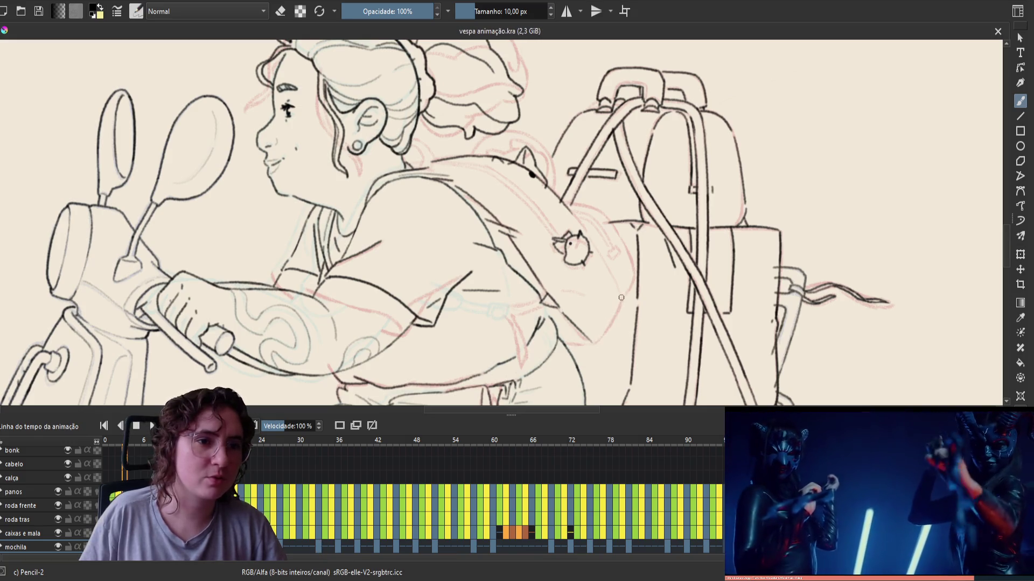
left_click_drag(620, 297, 594, 343)
key("ctrl+z")
left_click_drag(620, 298, 594, 341)
key("ctrl+z")
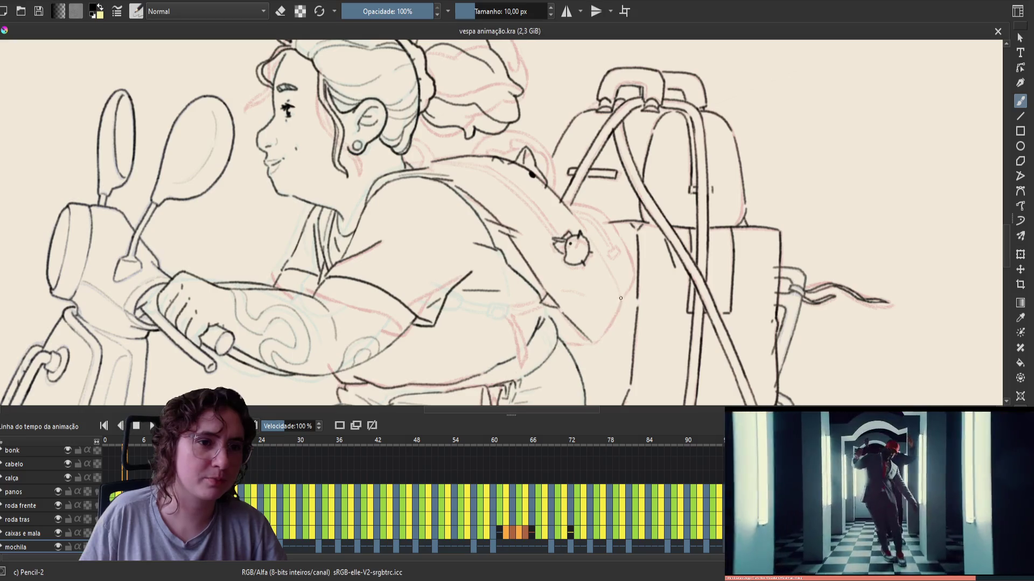
left_click_drag(621, 298, 595, 342)
key("ctrl+z")
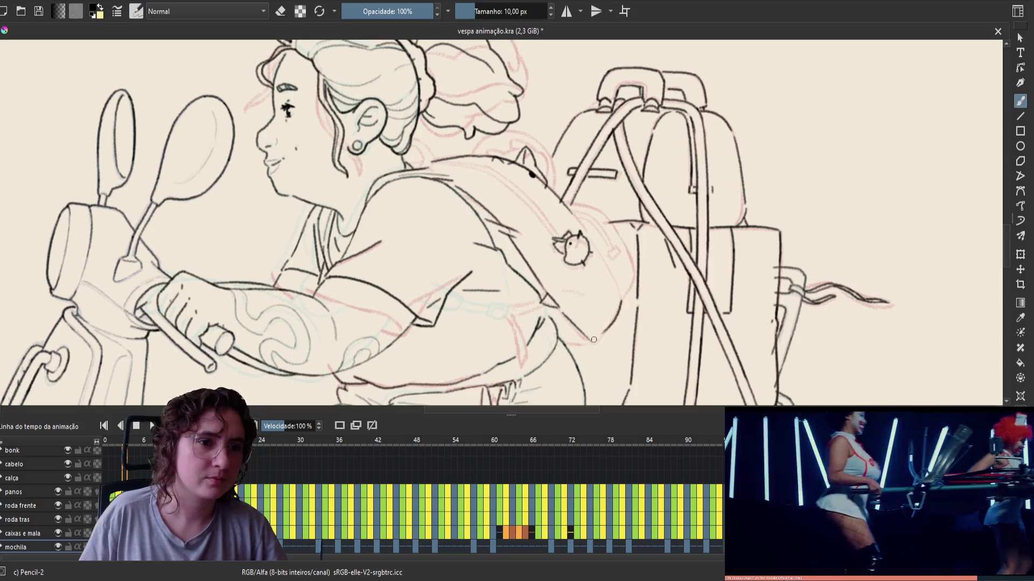
key("ctrl+z")
left_click_drag(620, 297, 594, 341)
key("ctrl+z")
key("ctrl+z")
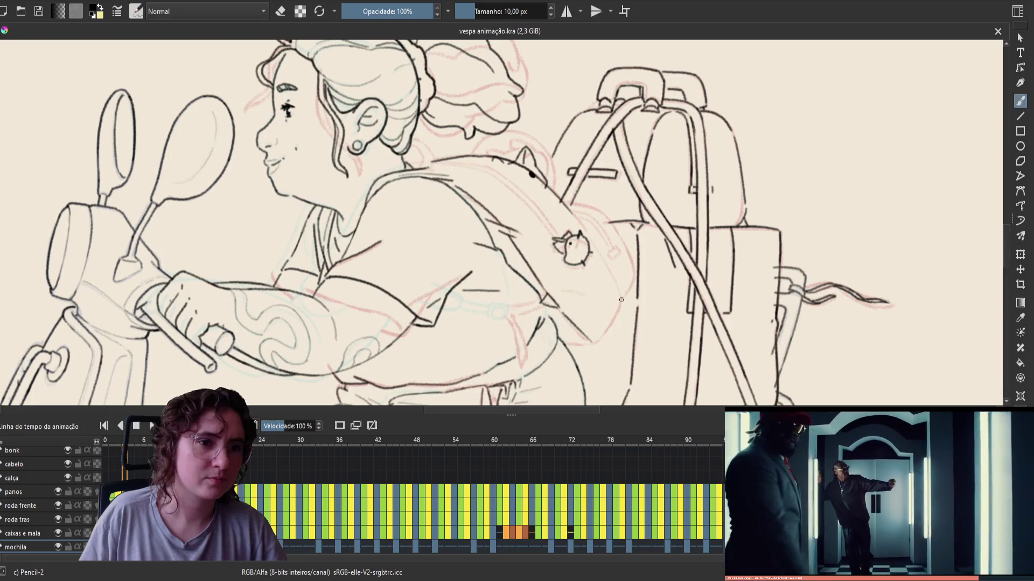
left_click_drag(620, 297, 594, 341)
key("ctrl+z")
key("ctrl+z")
left_click_drag(620, 298, 595, 342)
key("ctrl+z")
key("ctrl+z")
left_click_drag(620, 298, 591, 343)
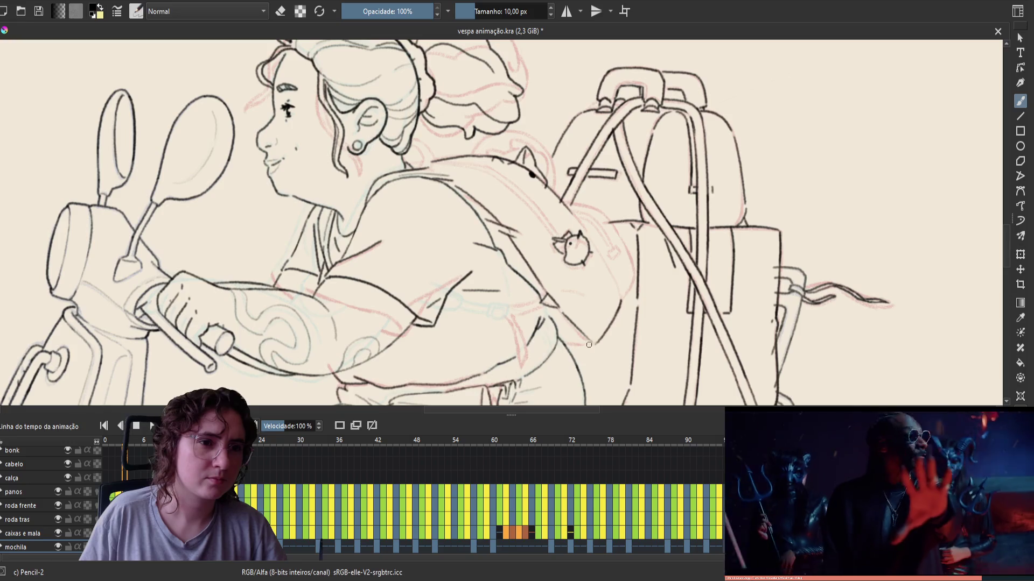
Step: Toggle the eraser on and off, save, and mirror the view to check the drawing
key("e")
key("e")
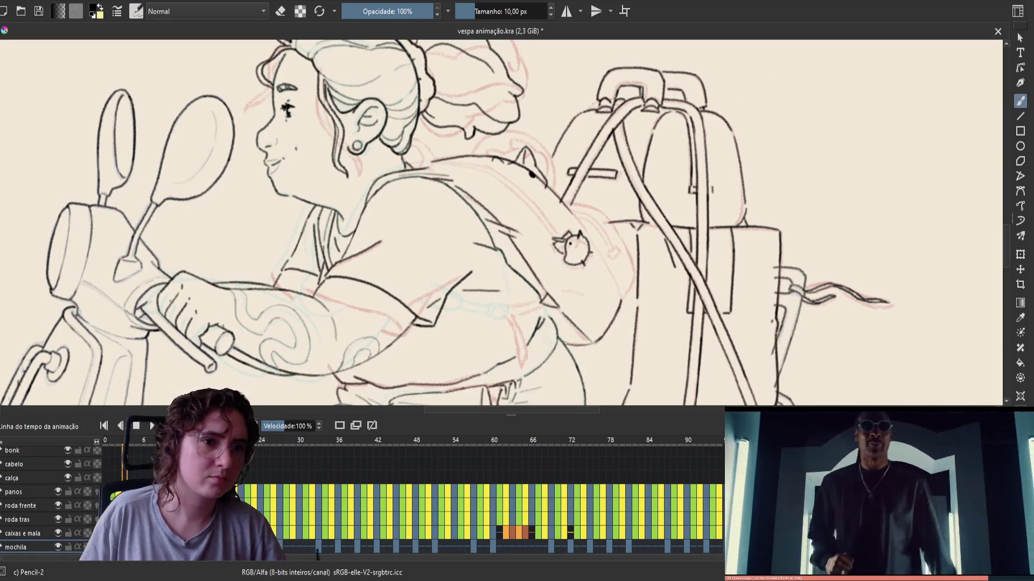
key("e")
key("e")
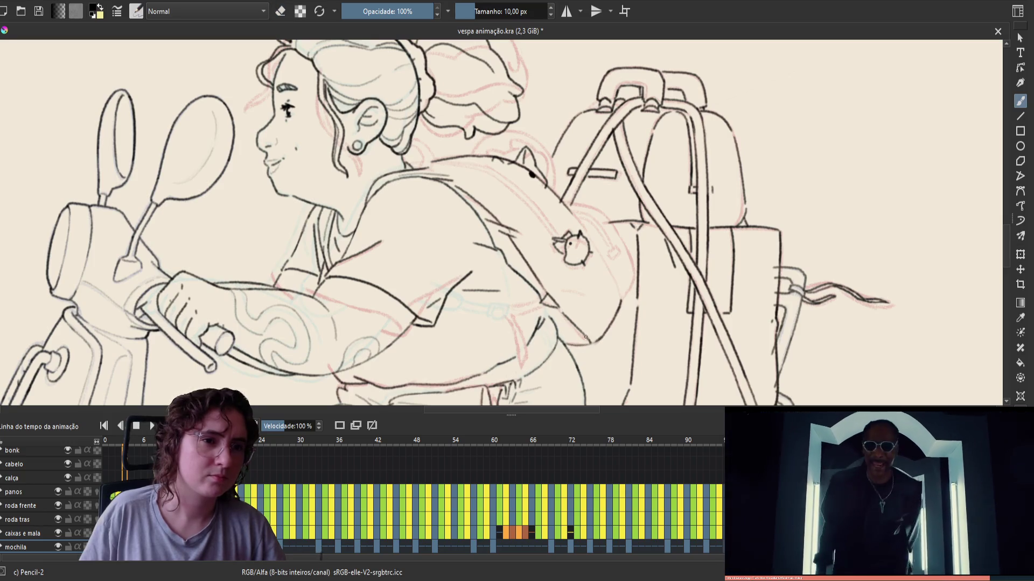
key("ctrl+s")
key("m")
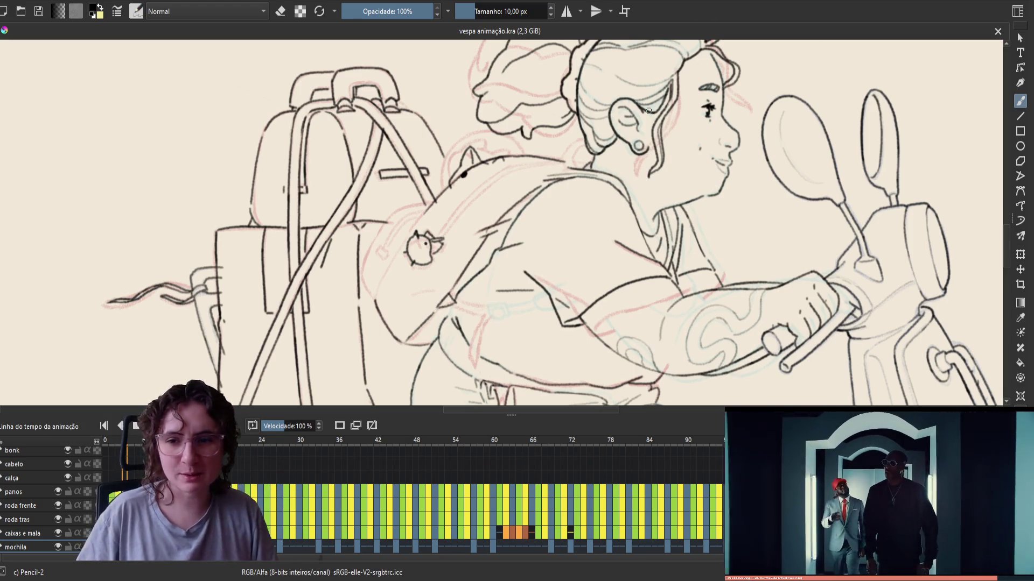
Step: Restore the normal view and toggle the eraser on and back off
key("m")
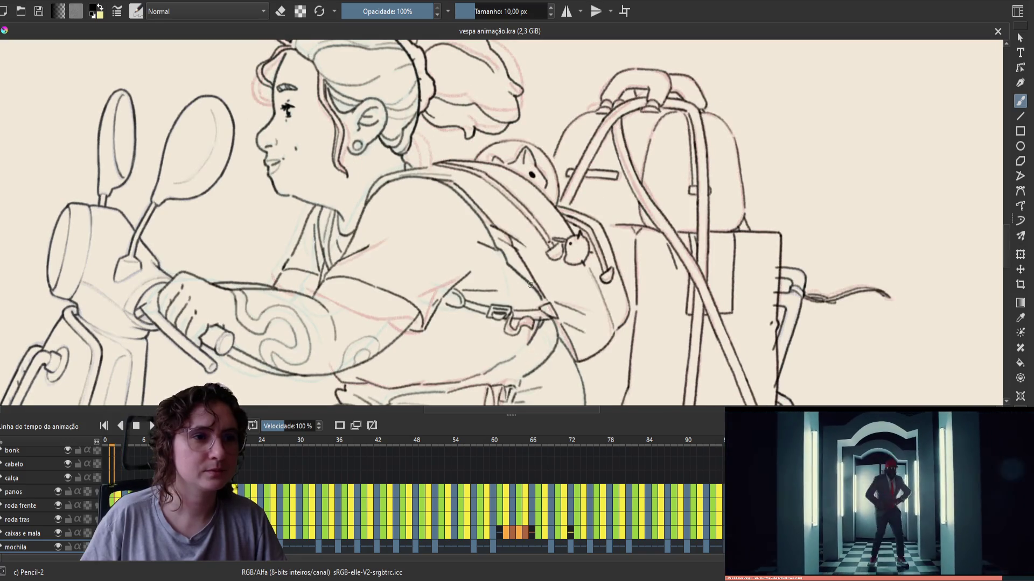
key("e")
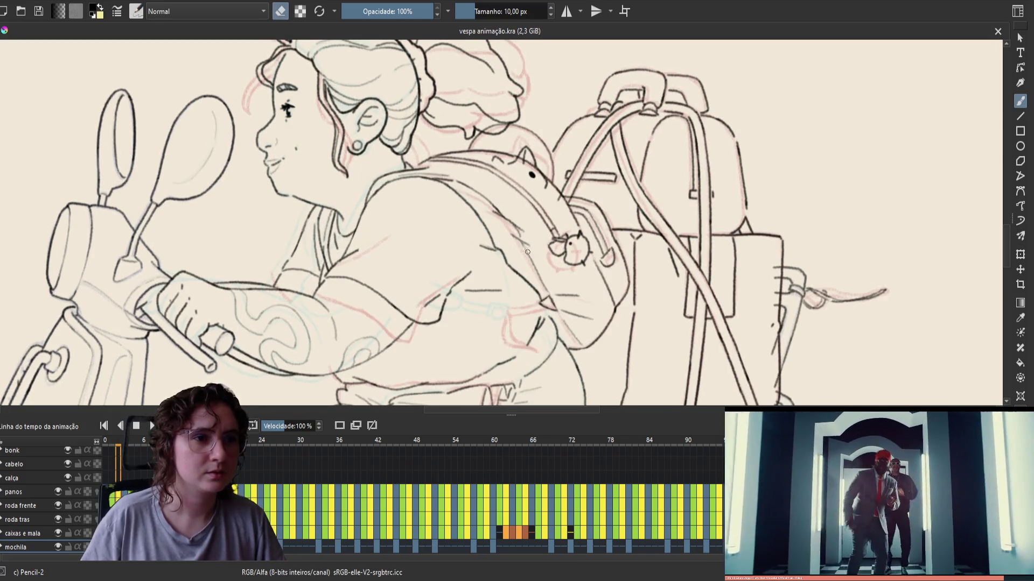
key("e")
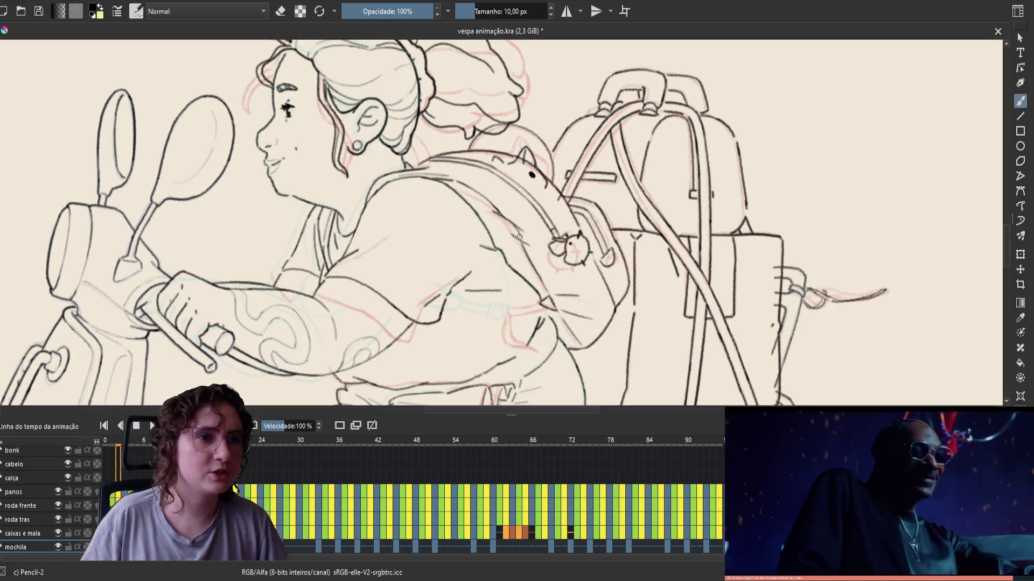
Step: Compare the backpack across neighbouring frames, ending on the previous frame with the eraser
key("Left")
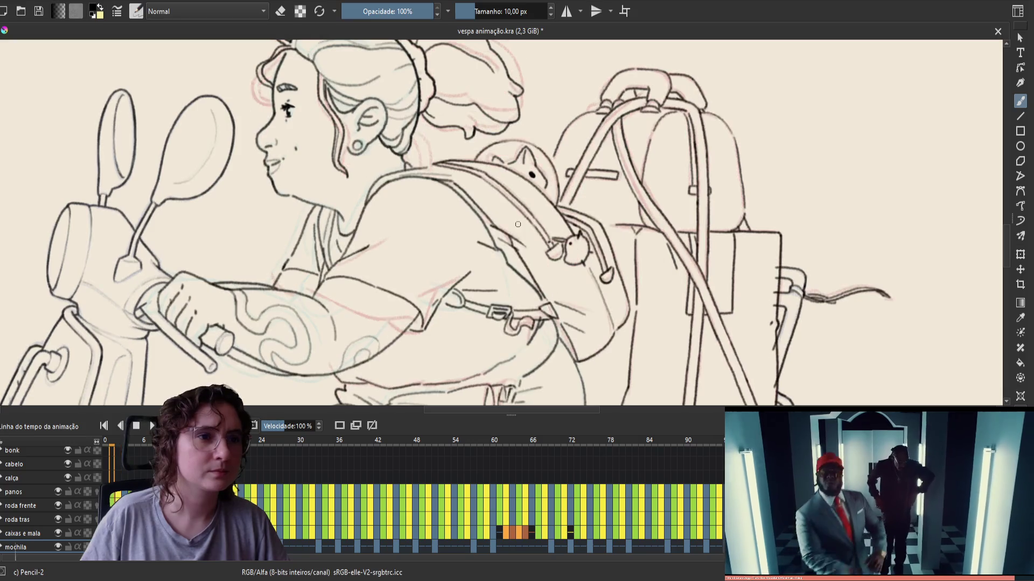
key("Right")
key("Left")
key("Right")
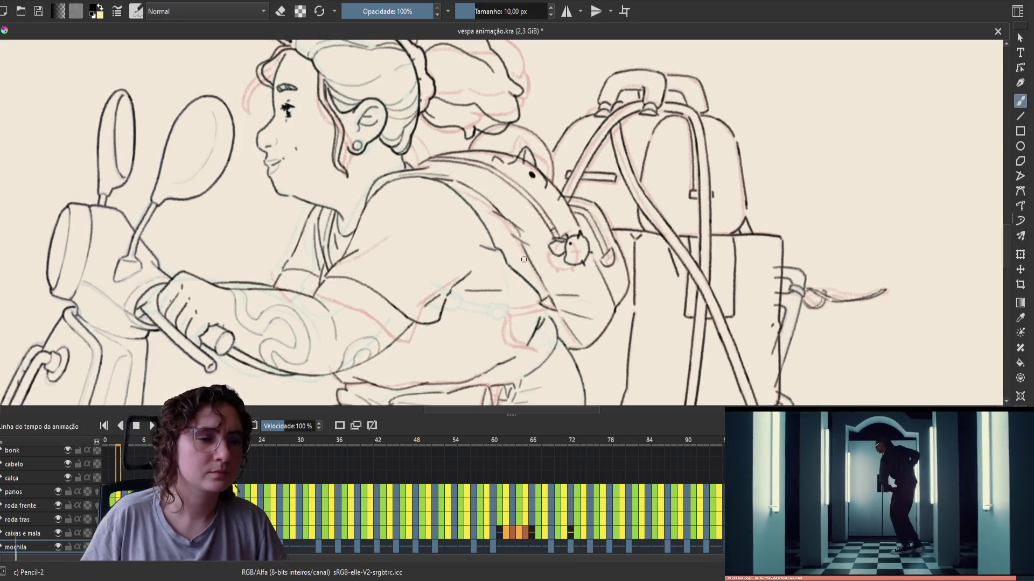
key("Left")
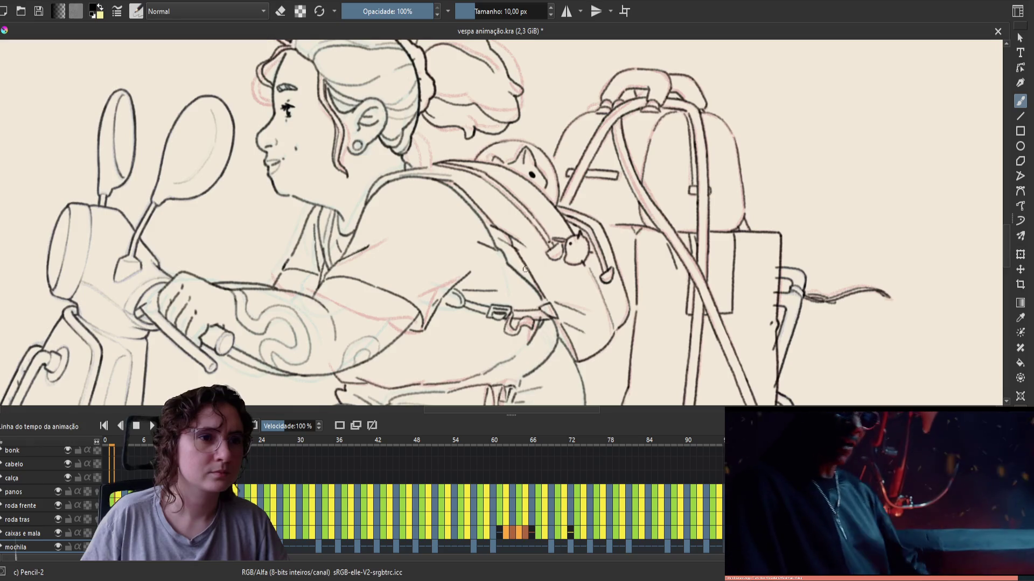
key("e")
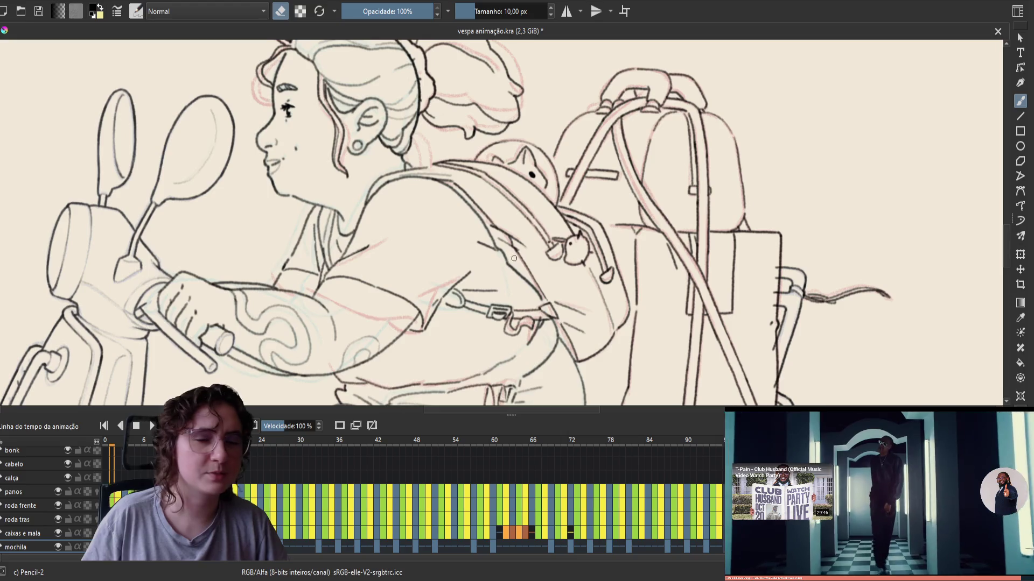
Step: Save, play back the animation to check the motion, then return to drawing and save again
key("ctrl+s")
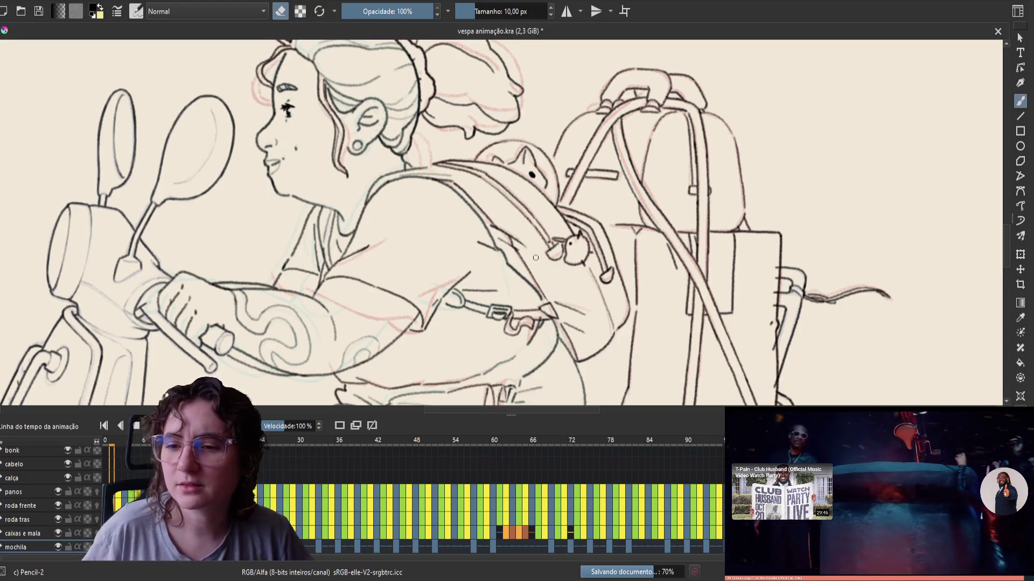
key("space")
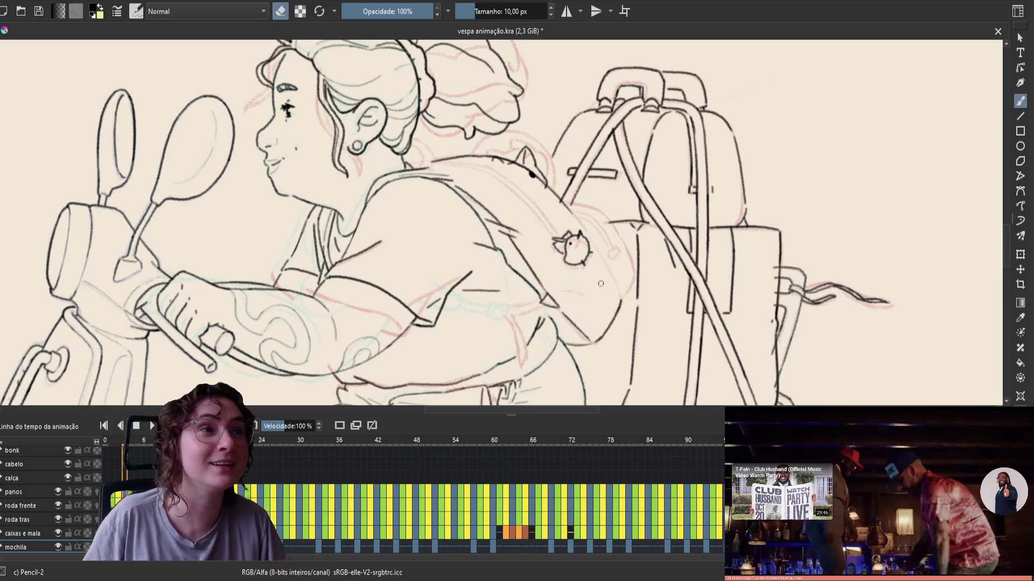
key("e")
key("ctrl+s")
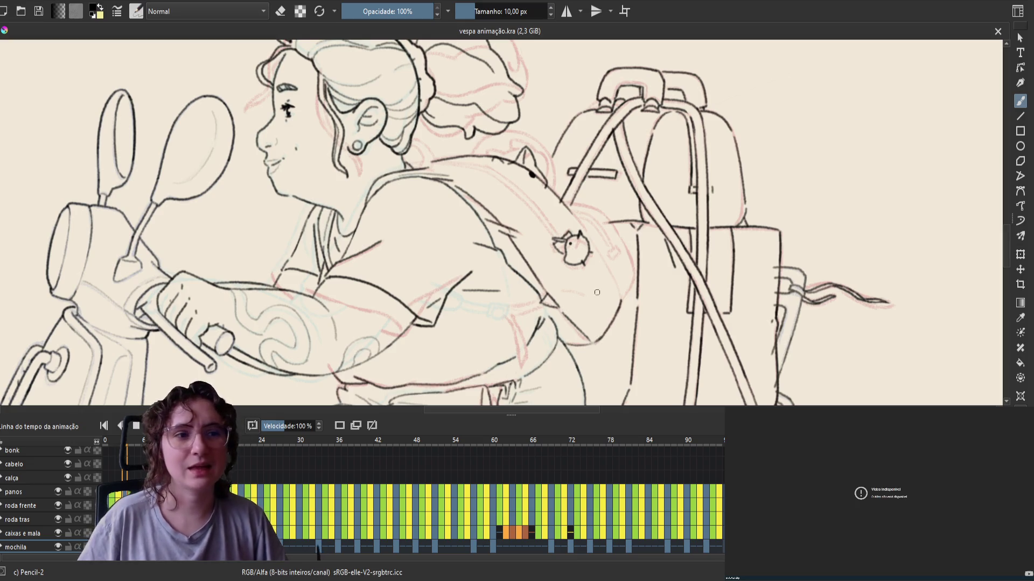
Step: Erase the stray pencil marks near the girl's shoulder, discarding a short stroke near the backpack bird
left_click_drag(582, 290, 592, 315)
key("ctrl+z")
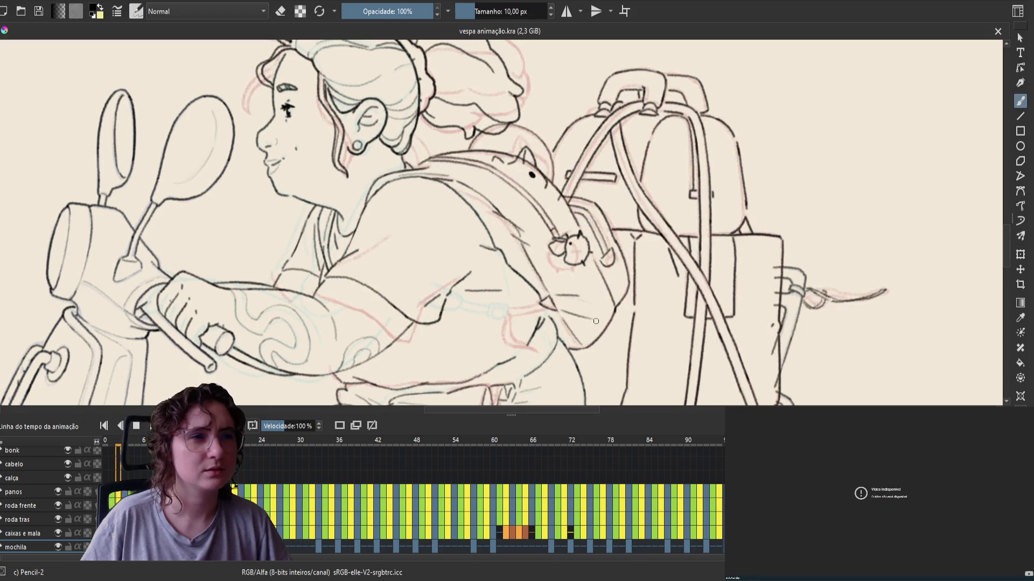
key("e")
mouse_move(459, 192)
left_mouse_down()
mouse_move(477, 206)
mouse_move(453, 186)
left_mouse_up()
key("e")
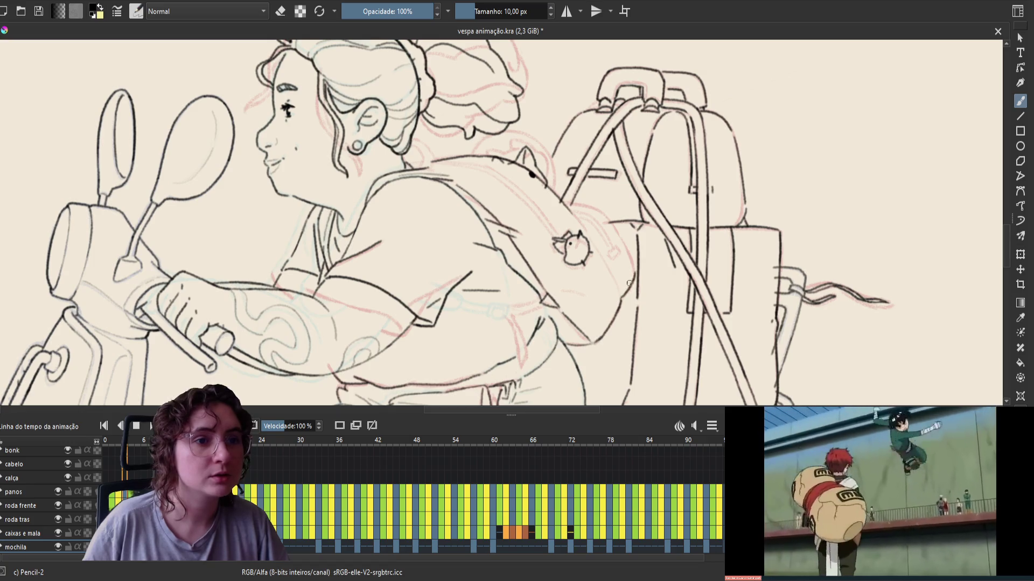
Step: Pan slightly, then sketch two trial strokes on the drawing and undo both
left_click_drag(602, 273, 607, 305)
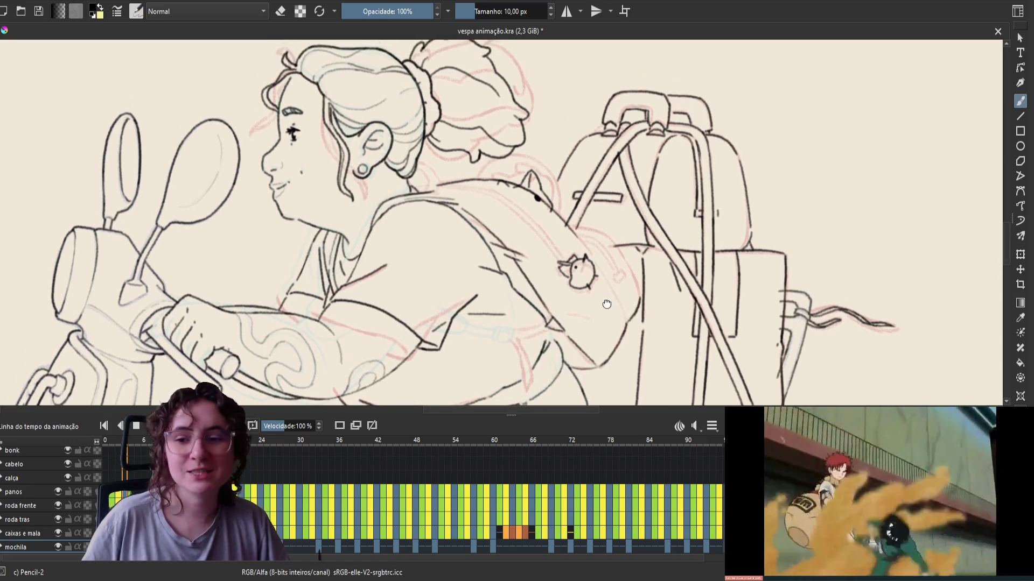
left_click_drag(409, 229, 406, 230)
key("ctrl+z")
mouse_move(286, 186)
left_mouse_down()
mouse_move(407, 189)
mouse_move(253, 291)
mouse_move(431, 81)
mouse_move(242, 291)
left_mouse_up()
key("ctrl+z")
key("ctrl+z")
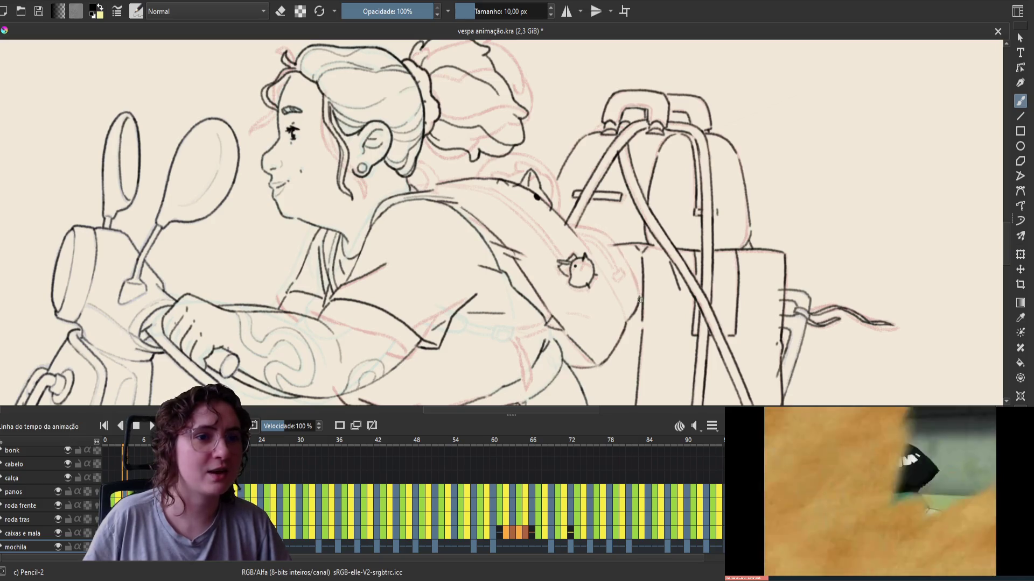
Step: Save 'vespa animação.kra' and mirror the canvas view to check the drawing
key("e")
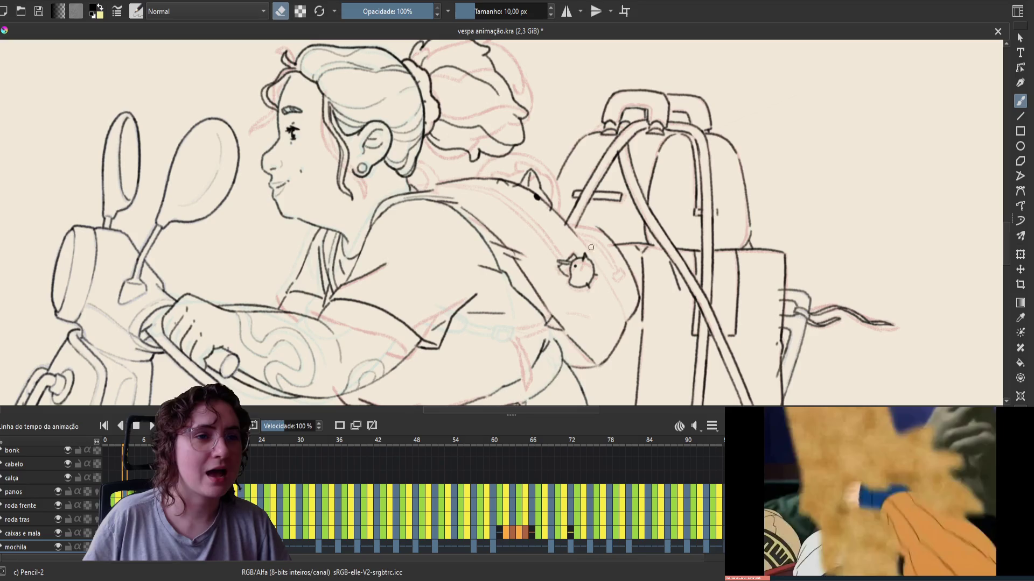
key("ctrl+s")
key("m")
key("e")
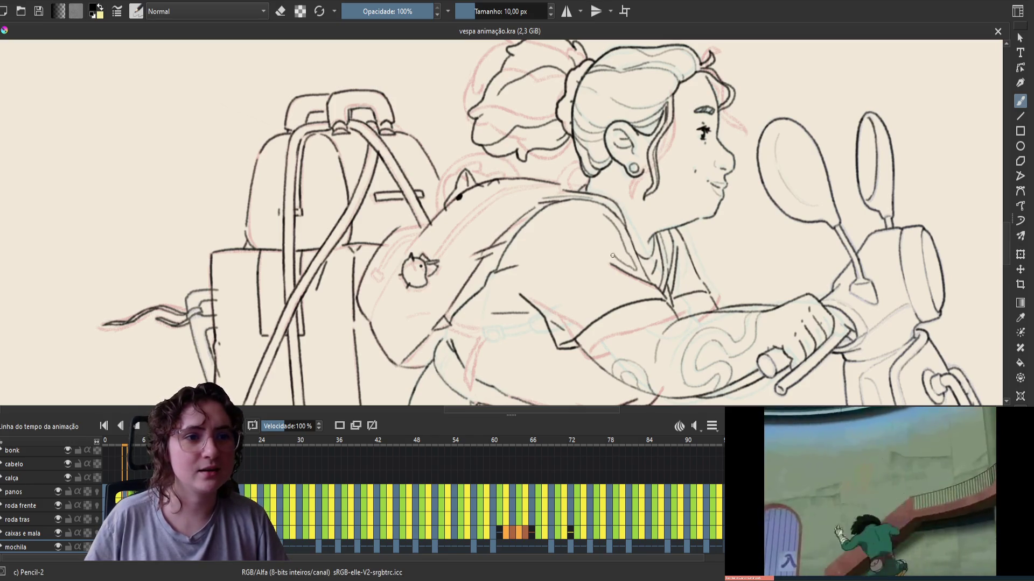
Step: Try a loop on the shoulder and a short arm stroke, undo both, and unmirror the view
mouse_move(612, 256)
left_mouse_down()
mouse_move(586, 225)
mouse_move(604, 213)
mouse_move(608, 232)
left_mouse_up()
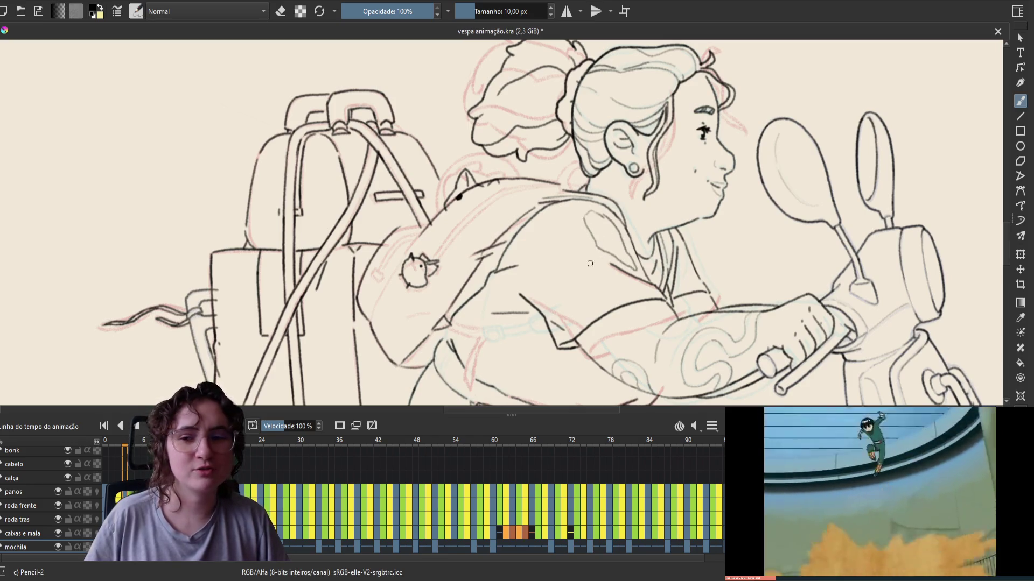
key("ctrl+z")
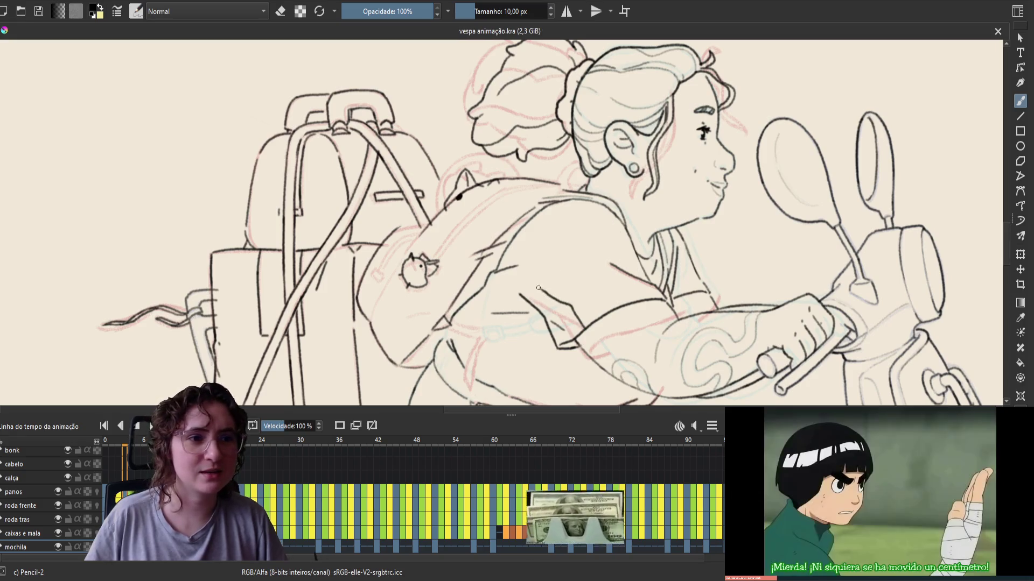
left_click_drag(514, 273, 513, 296)
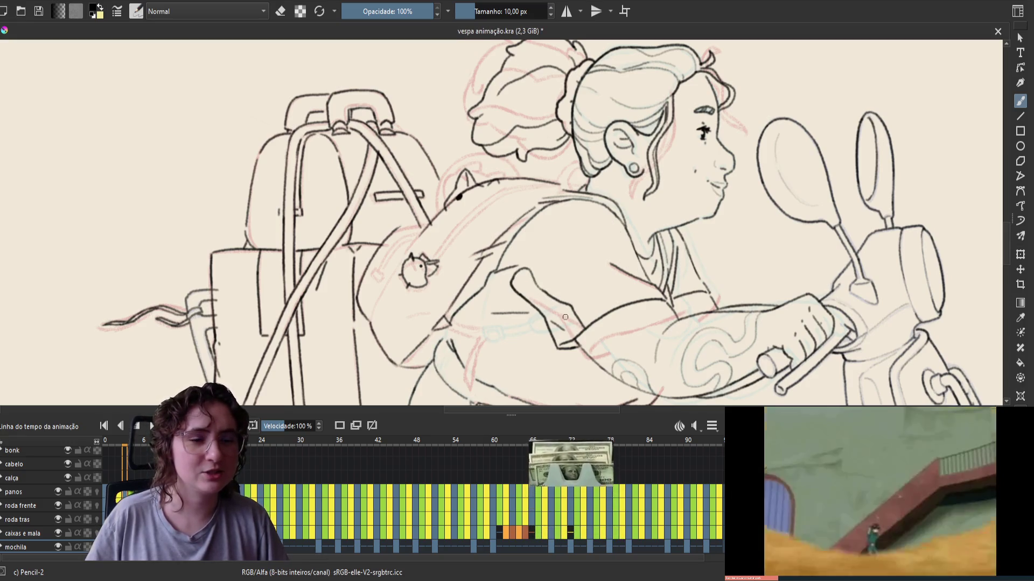
key("ctrl+z")
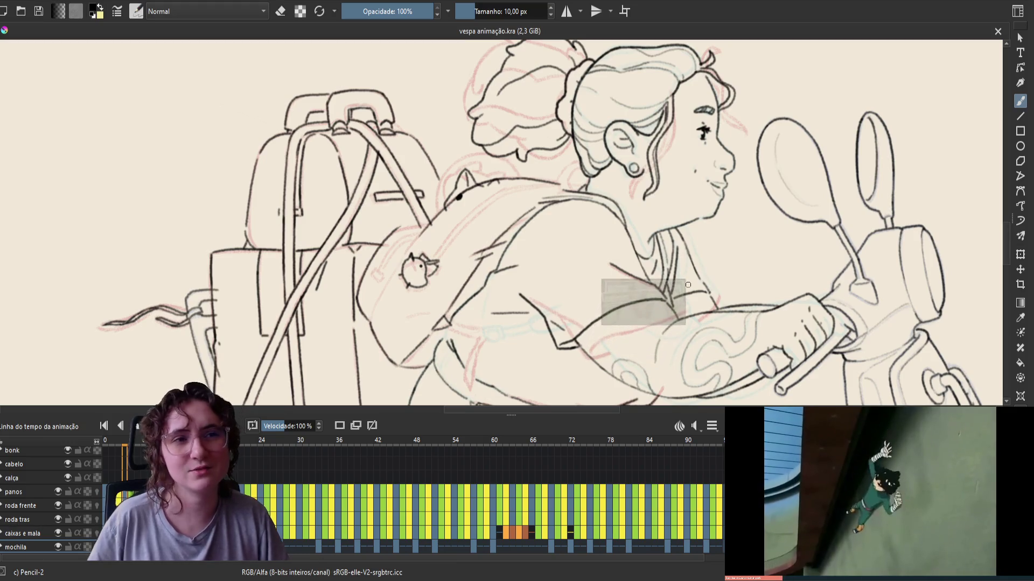
key("m")
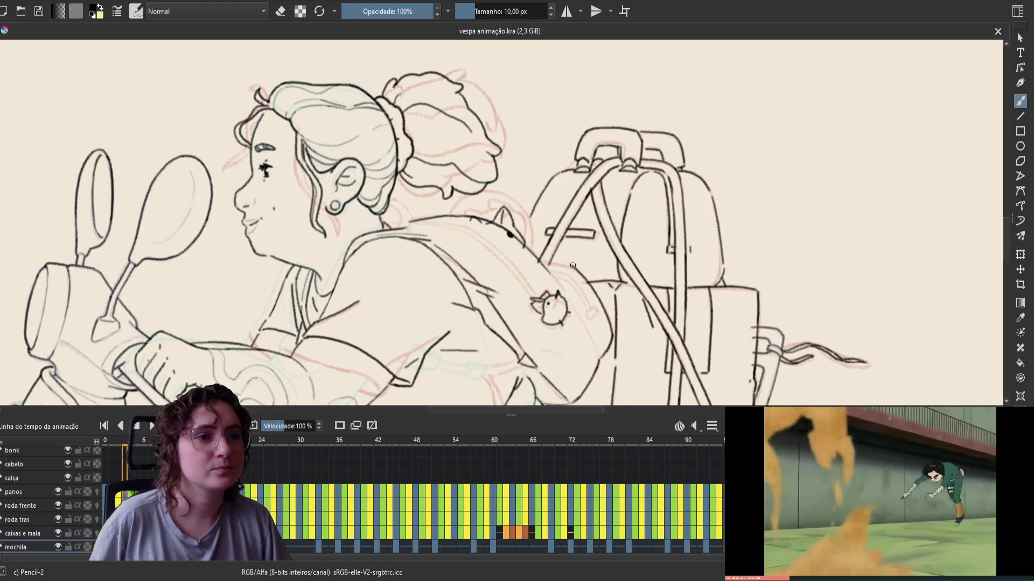
Step: Undo the latest stroke, save, and add a short dark stroke on the backpack
key("ctrl+z")
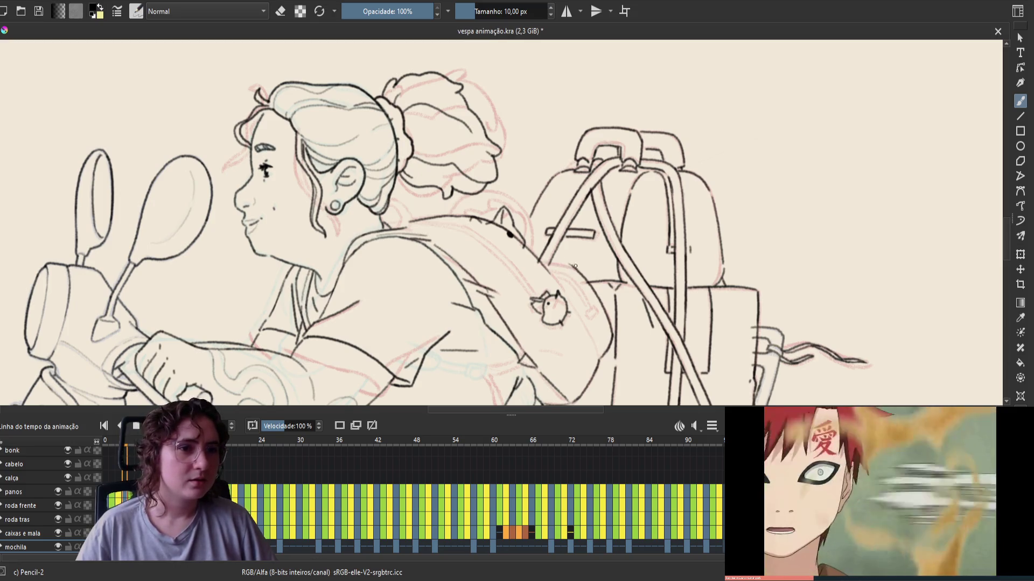
key("ctrl+s")
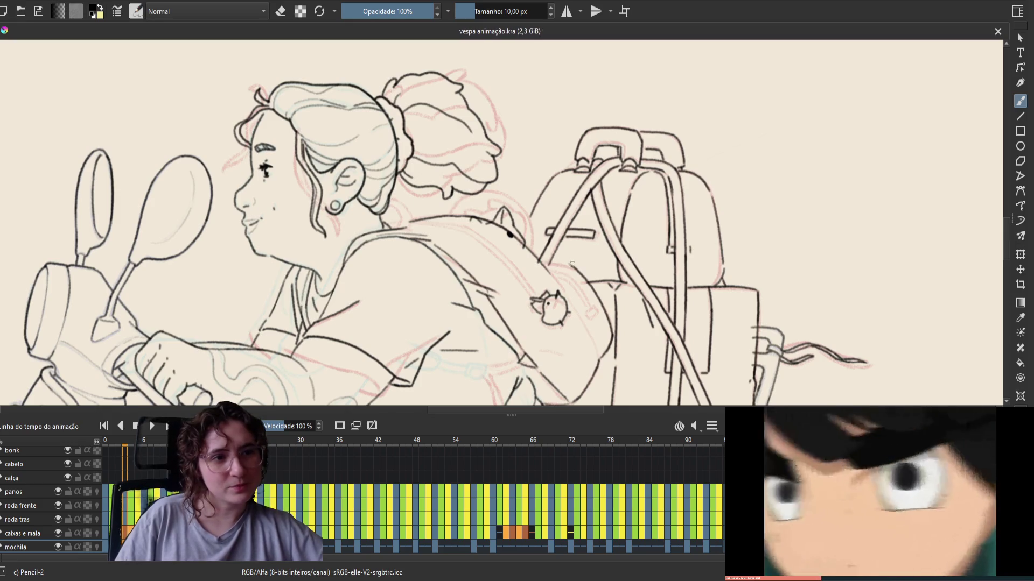
left_click_drag(572, 264, 548, 263)
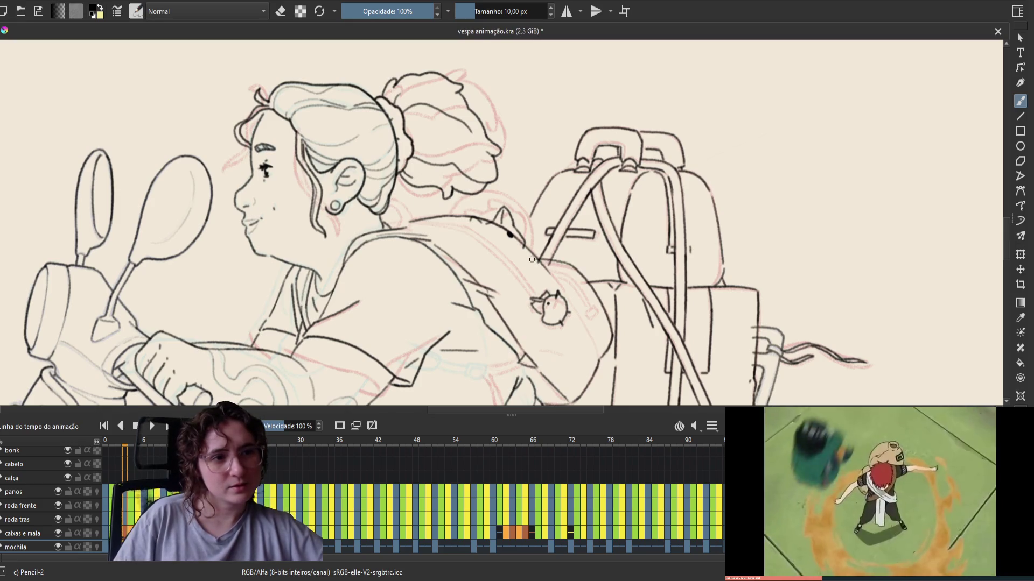
key("e")
key("e")
Step: Compare the drawing against neighbouring frames, save, and mirror the canvas view
key("Left")
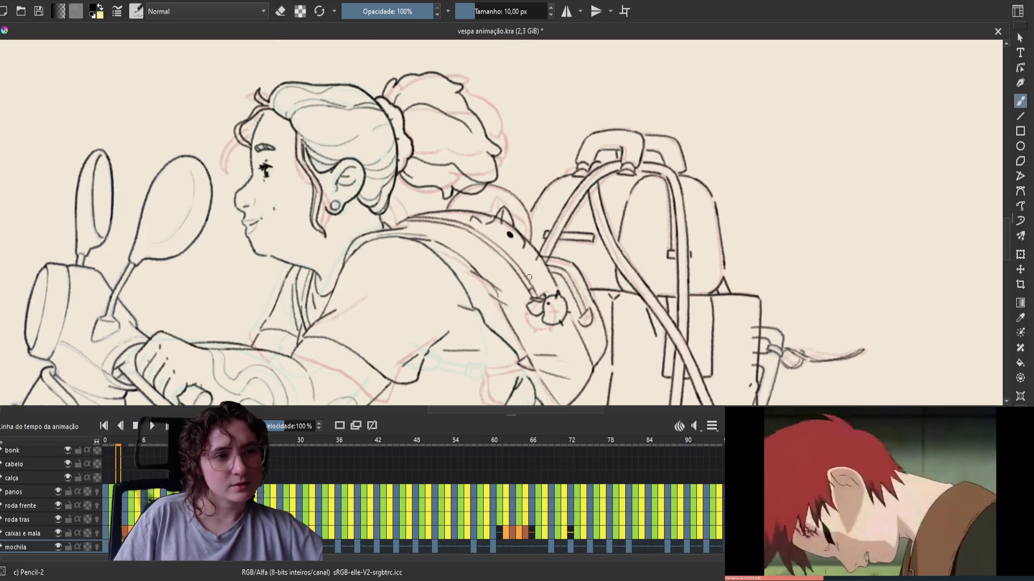
key("Right")
key("Left")
key("Right")
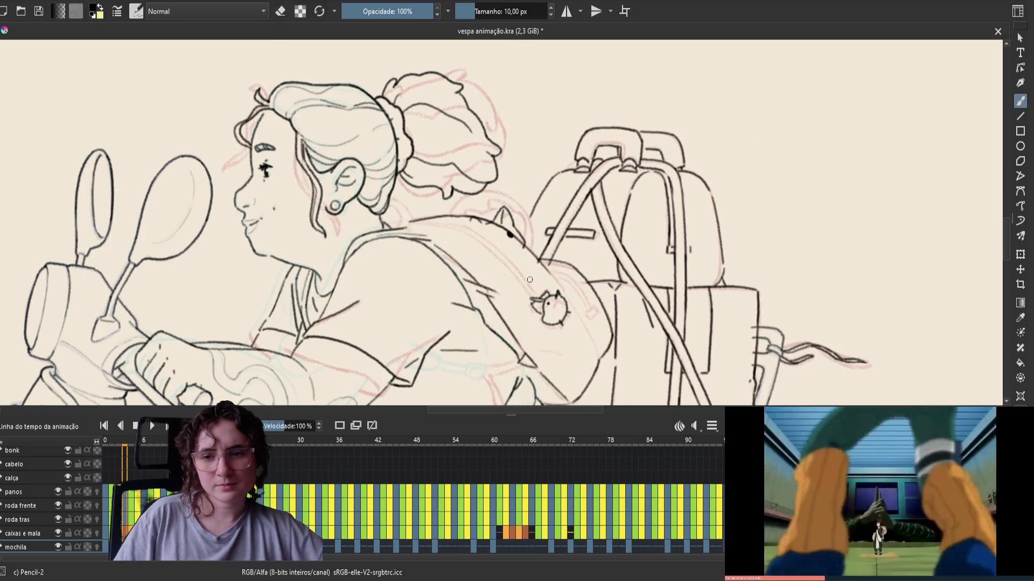
key("ctrl+s")
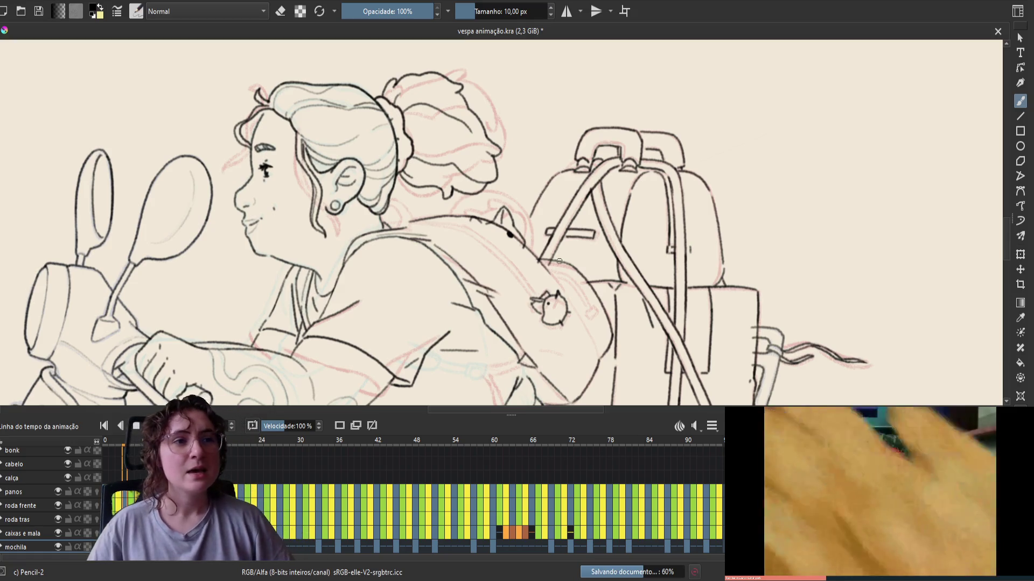
key("m")
key("e")
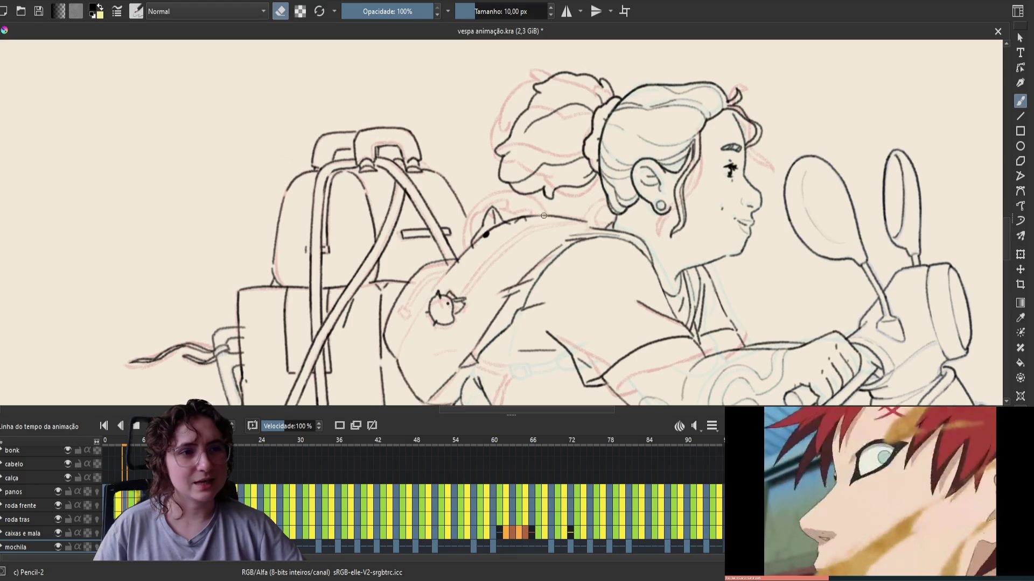
Step: Return to drawing, flip the view back to normal, save, and pan the backpack into view
key("e")
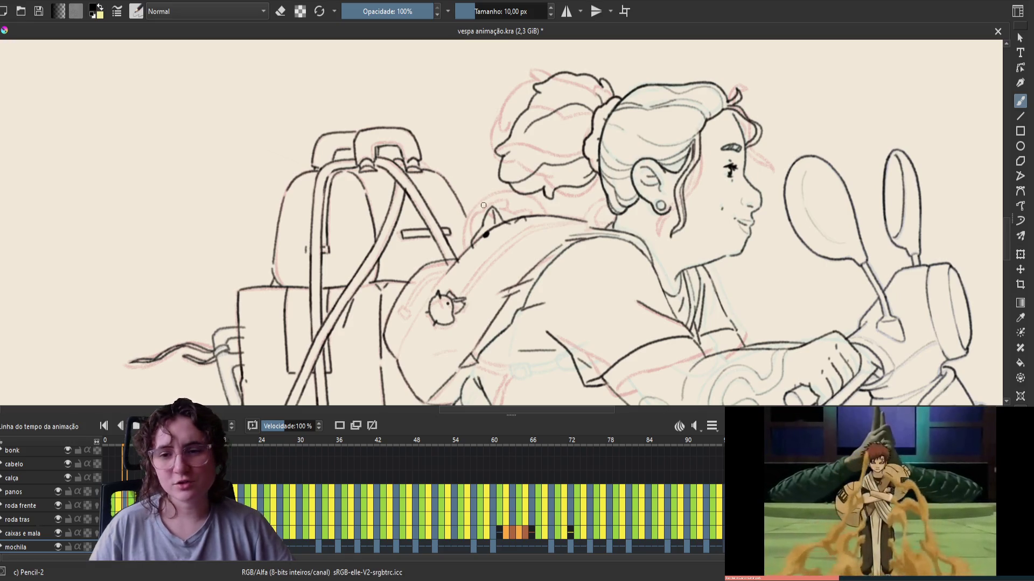
key("m")
key("ctrl+s")
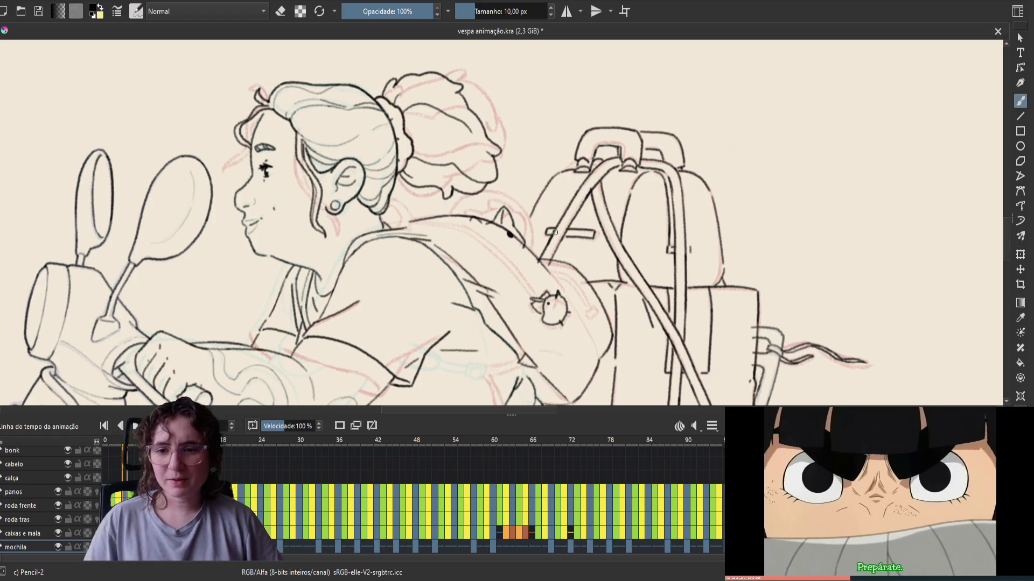
left_click_drag(450, 239, 520, 322)
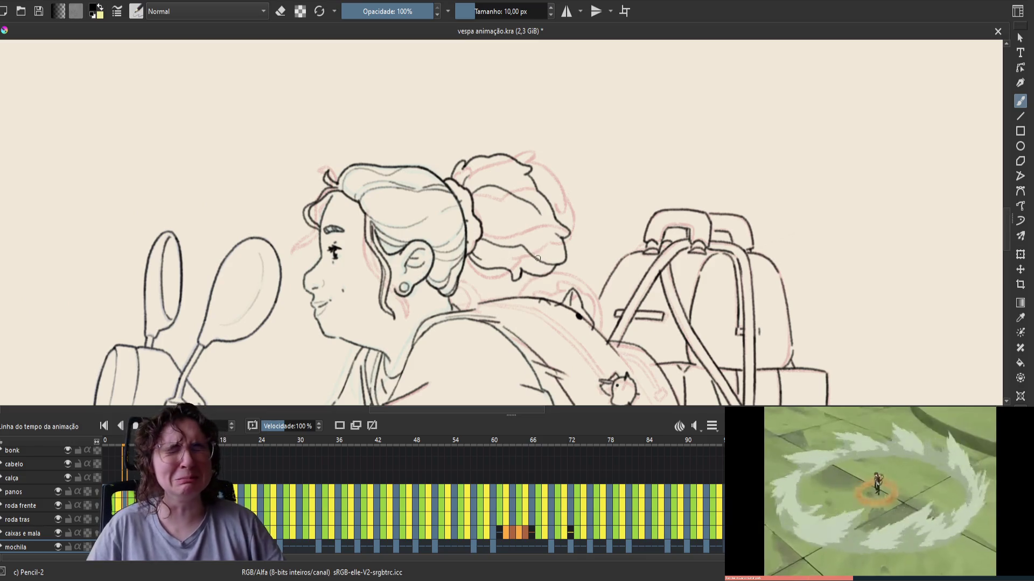
Step: Save the file, nudge the view upward, and stop playback on the current frame
key("ctrl+s")
left_click_drag(537, 258, 527, 214)
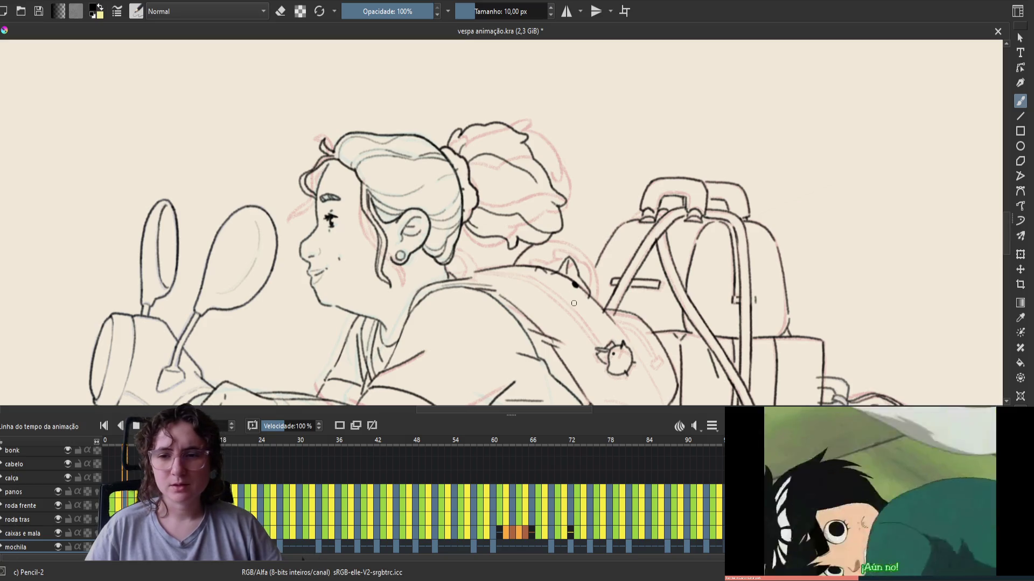
key("space")
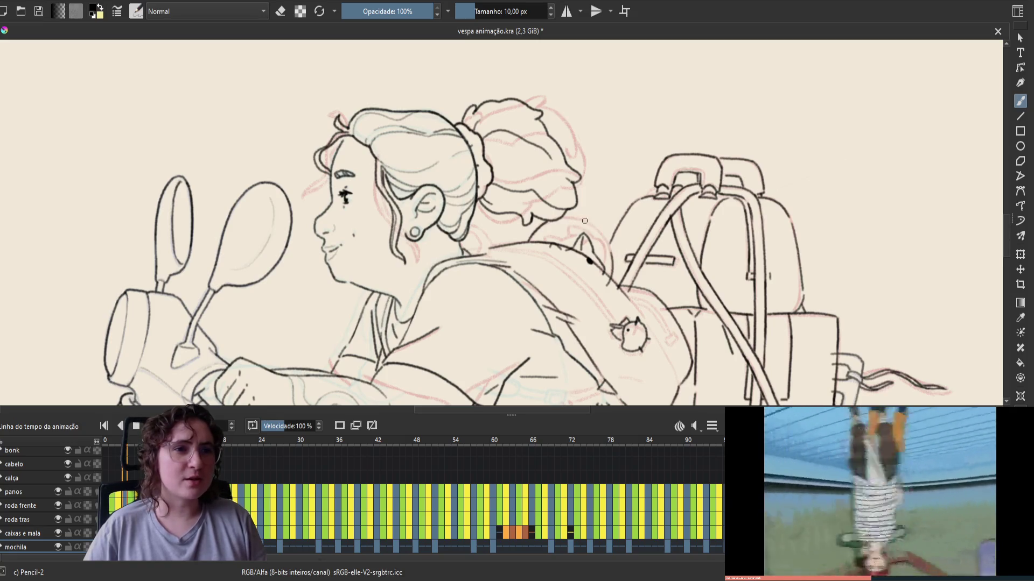
Step: Ink the curve of the cat's head on the backpack, touch it up with the eraser, and save
left_click_drag(585, 221, 611, 261)
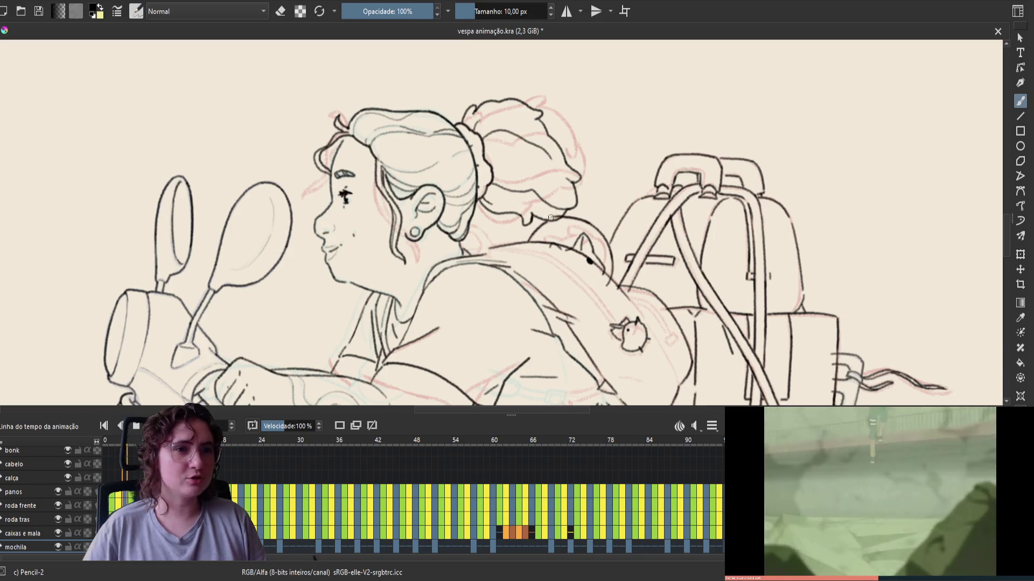
key("e")
key("e")
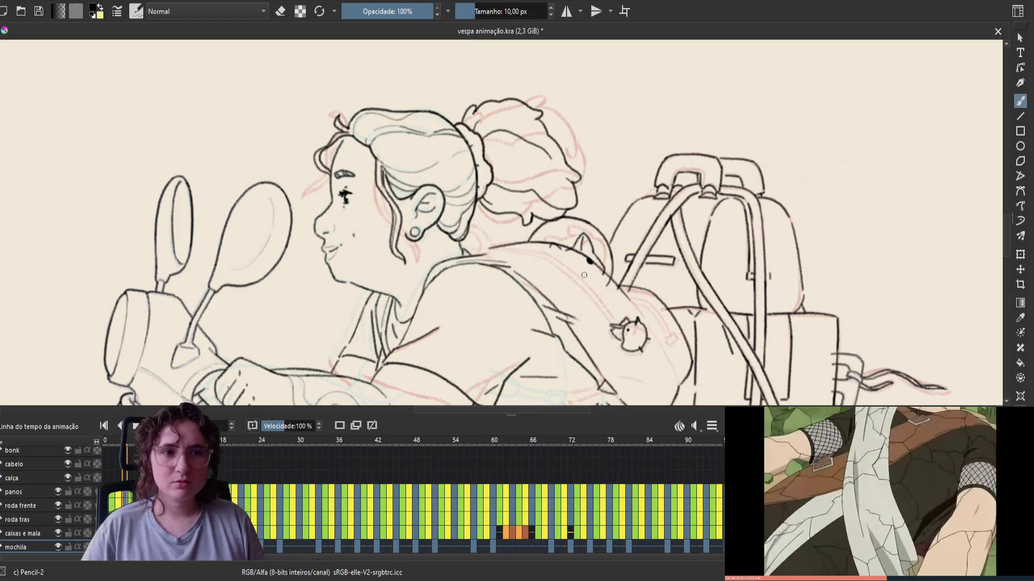
key("e")
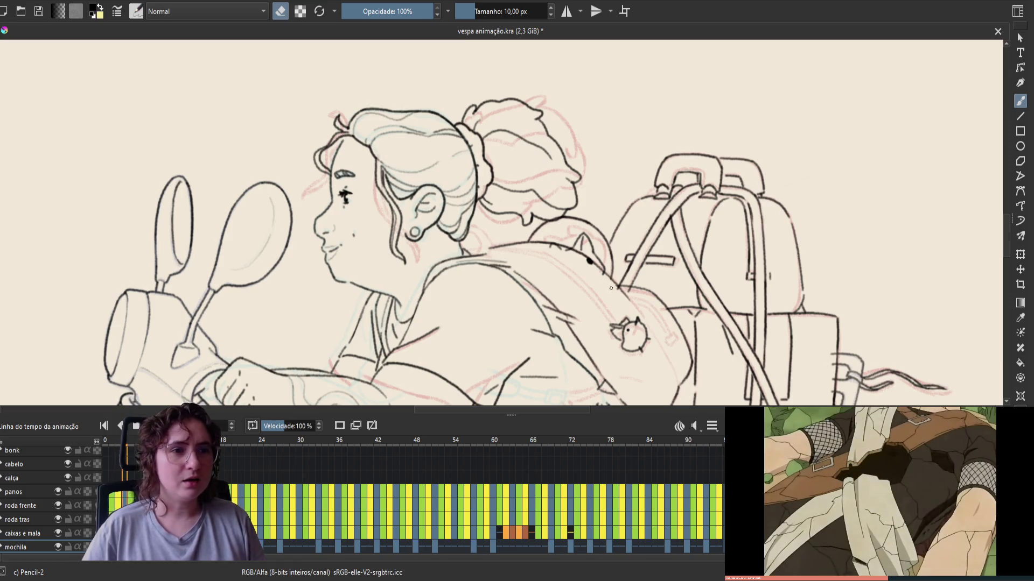
key("e")
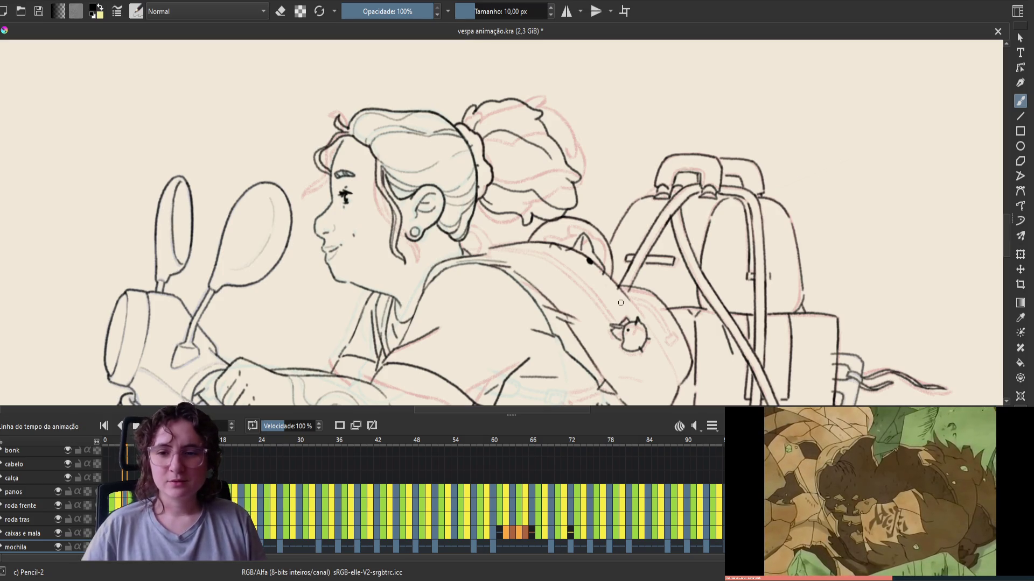
key("ctrl+s")
Step: Mirror the view, recentre the backpack and rider, and make an eraser touch-up
key("m")
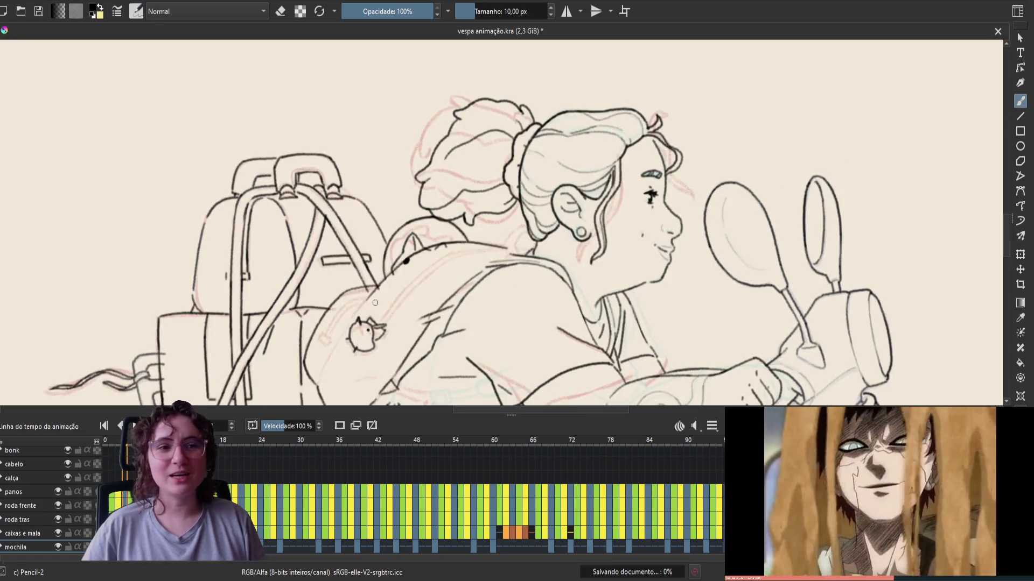
left_click_drag(512, 259, 588, 276)
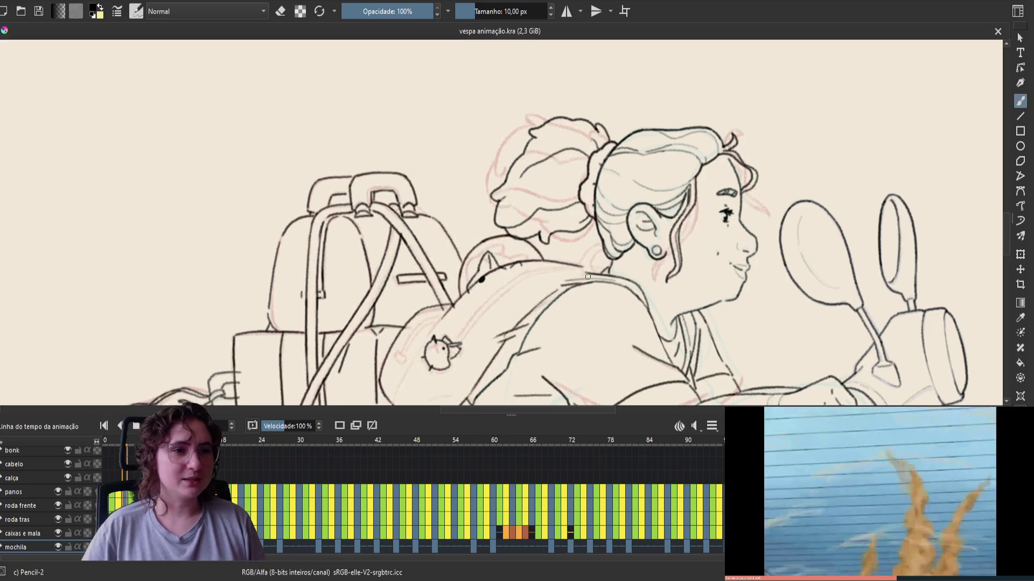
left_click_drag(560, 232, 581, 240)
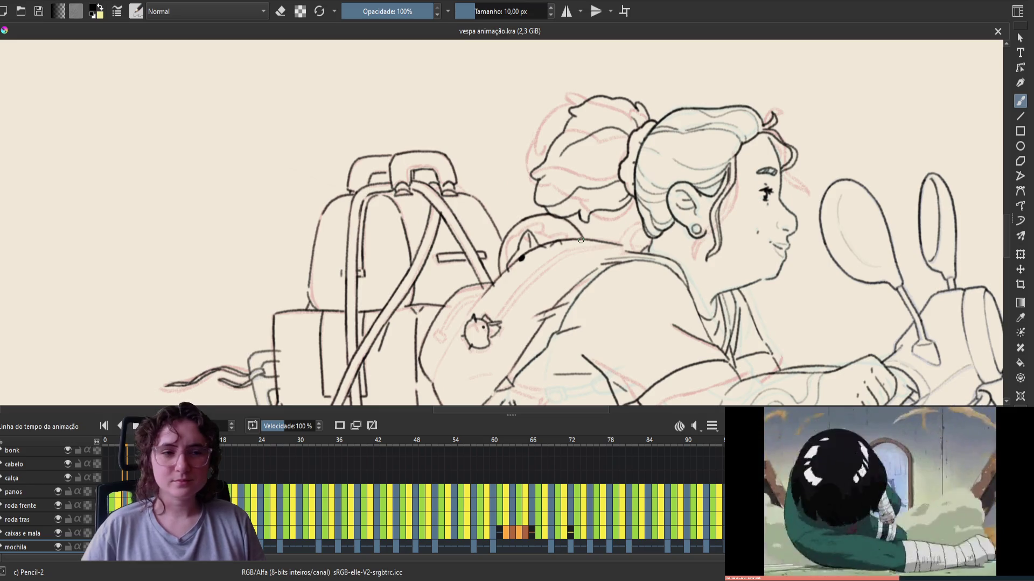
left_click_drag(452, 337, 477, 296)
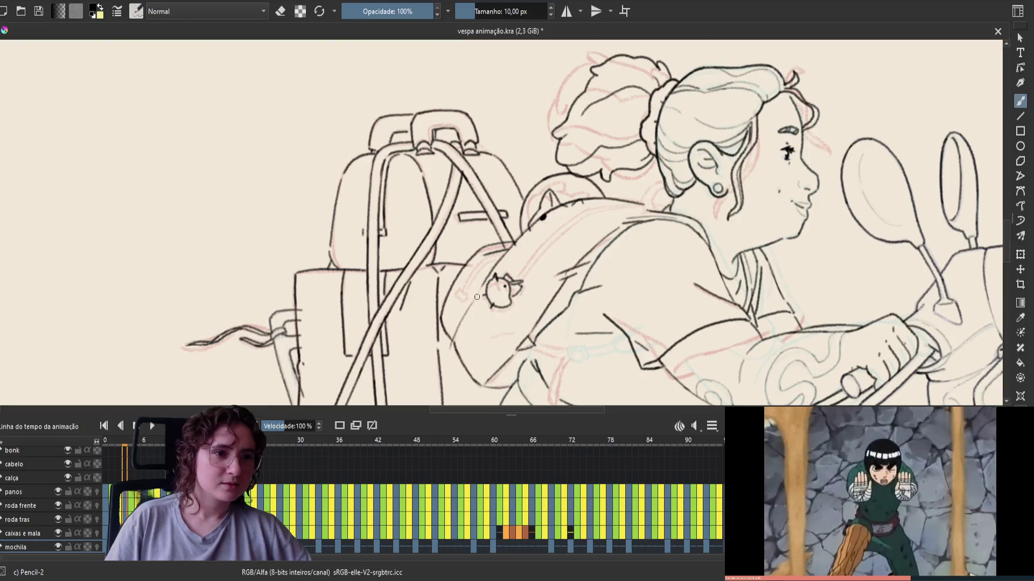
key("e")
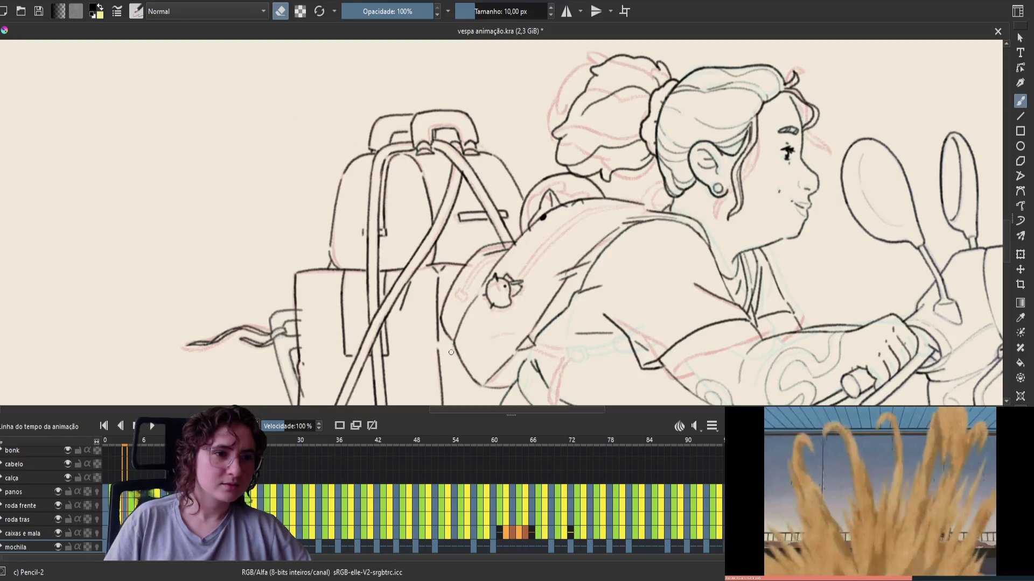
key("e")
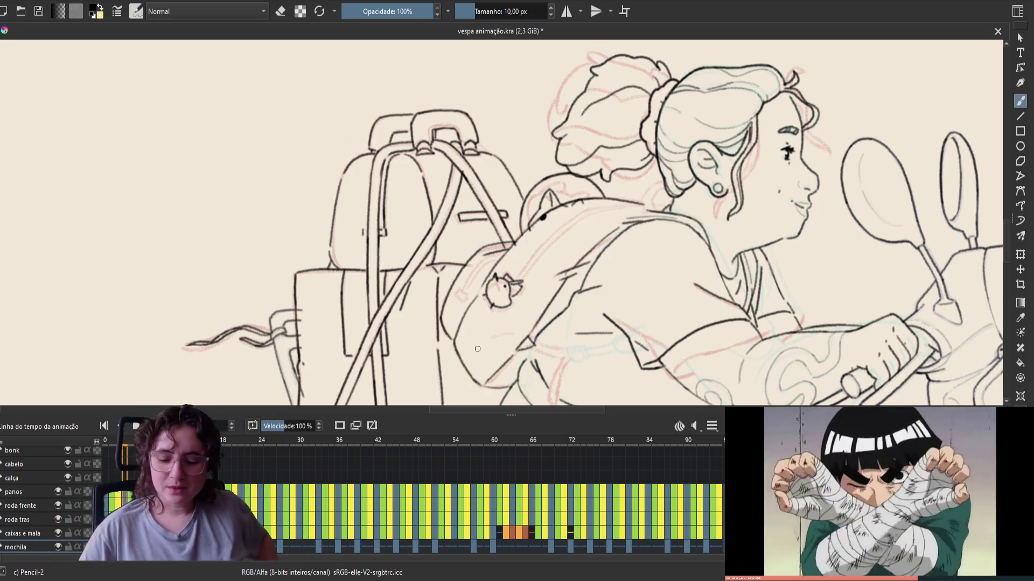
Step: Flip the view back, save, erase another line fragment, and adjust the view
key("m")
key("ctrl+s")
key("e")
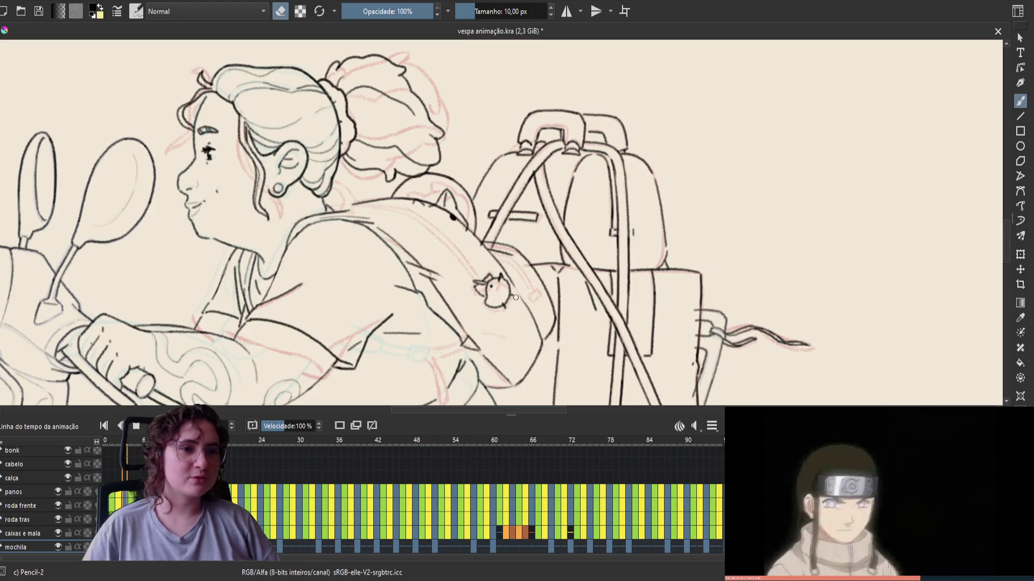
key("e")
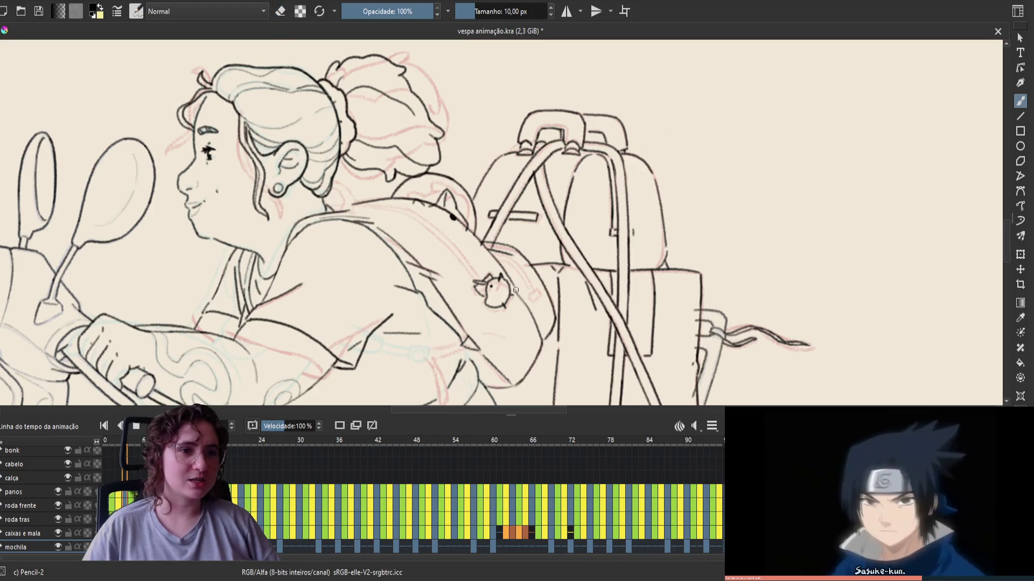
left_click_drag(520, 304, 549, 342)
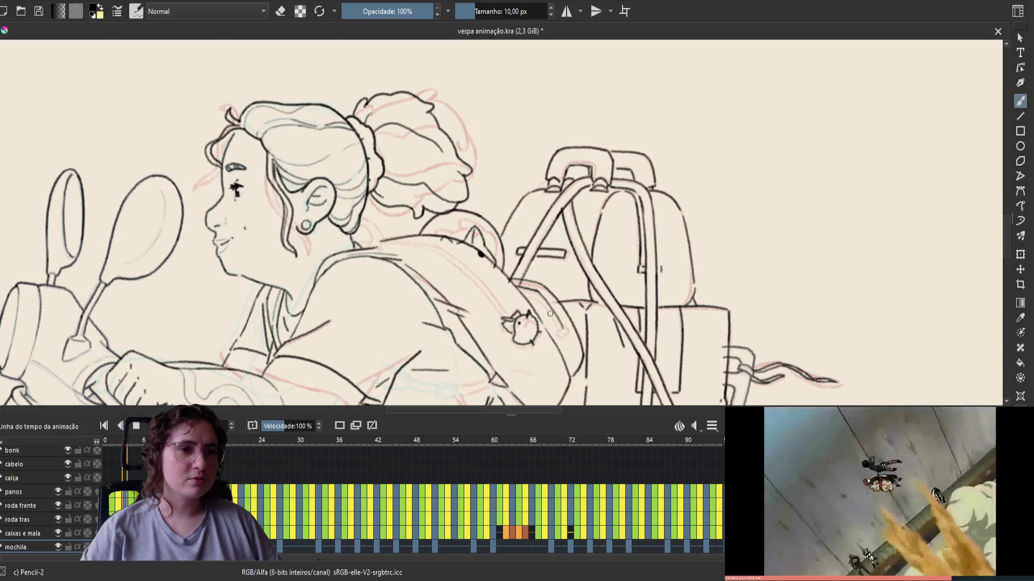
Step: Fix a backpack line with the eraser, save, and mirror the canvas view
key("e")
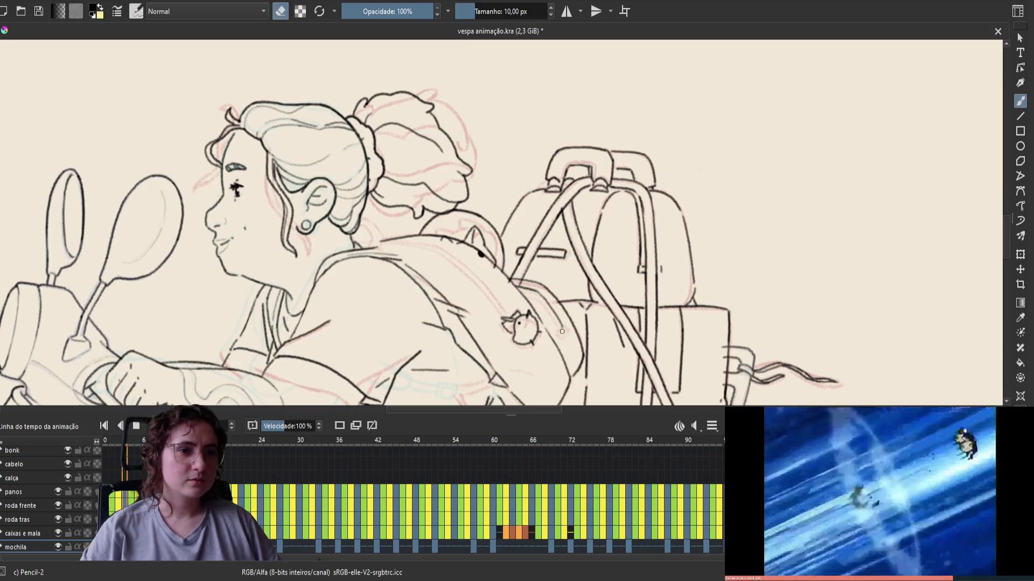
key("e")
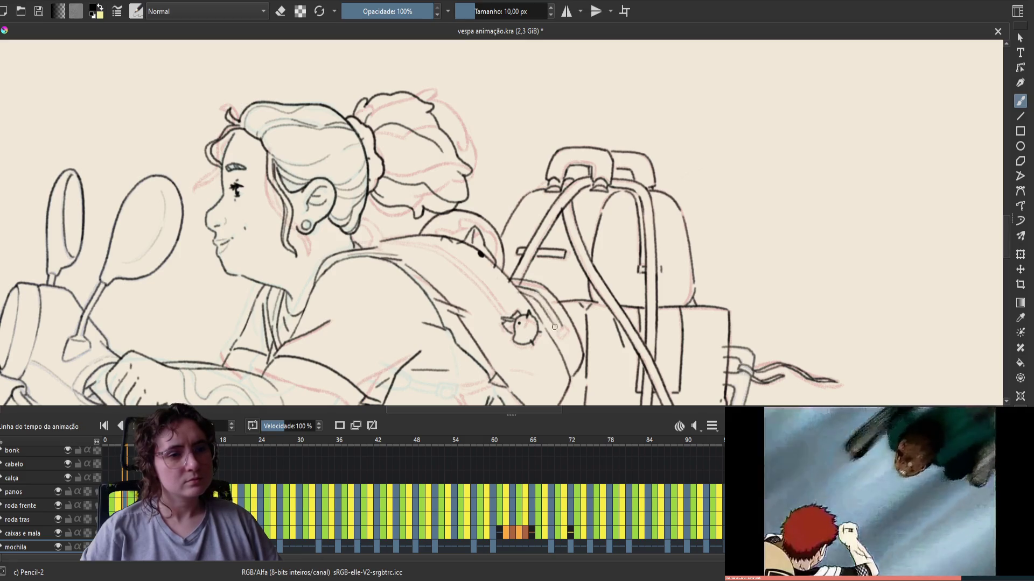
key("ctrl+s")
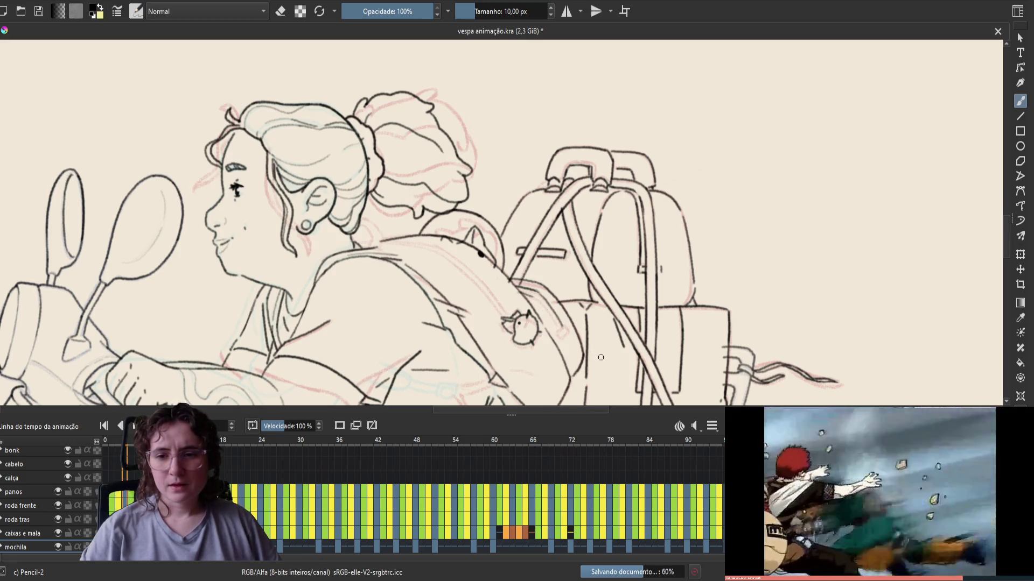
key("m")
Step: Erase a small mark on the backpack line art and save 'vespa animação.kra' again
key("e")
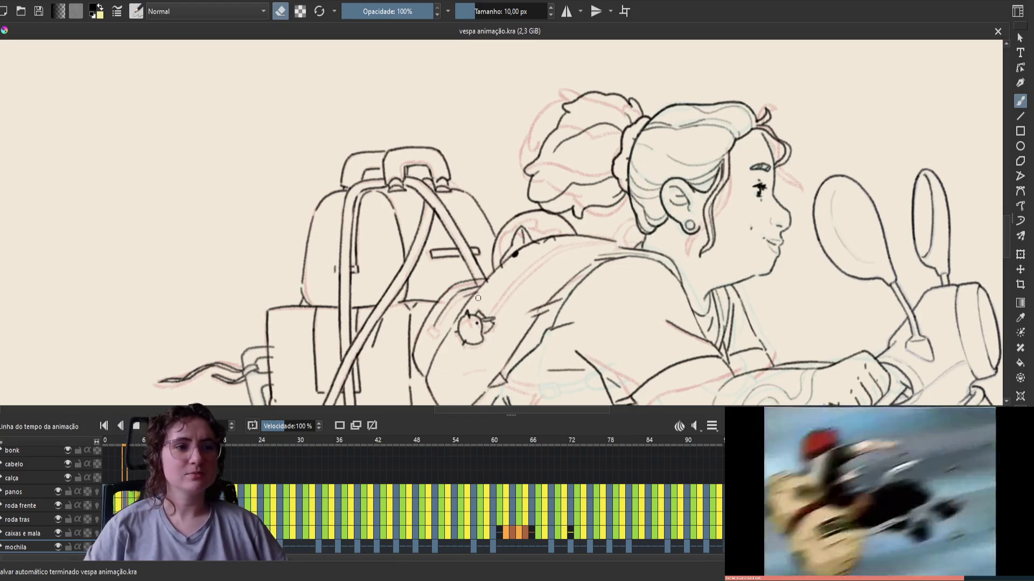
left_click(476, 299)
key("e")
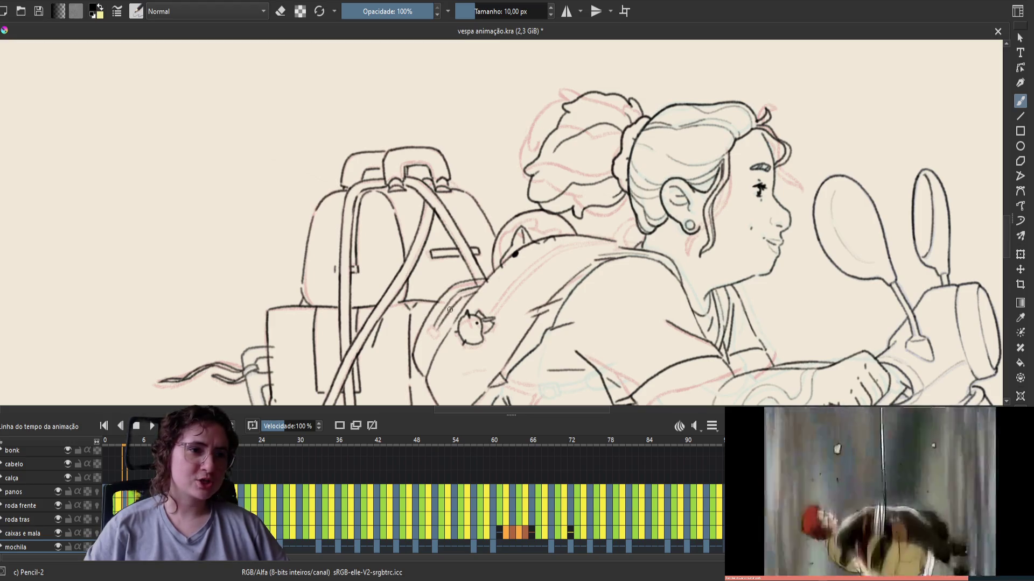
key("e")
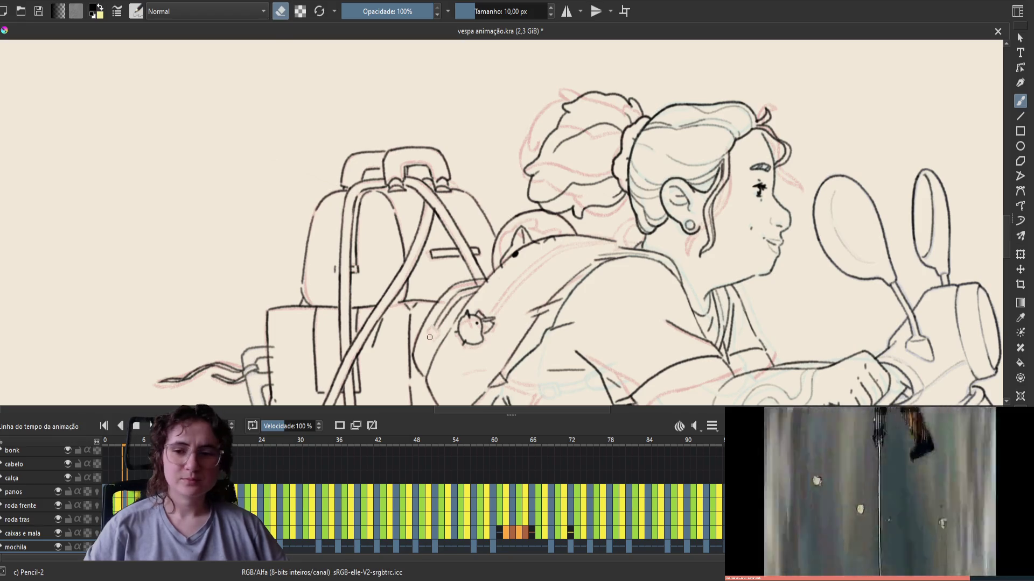
key("e")
key("ctrl+s")
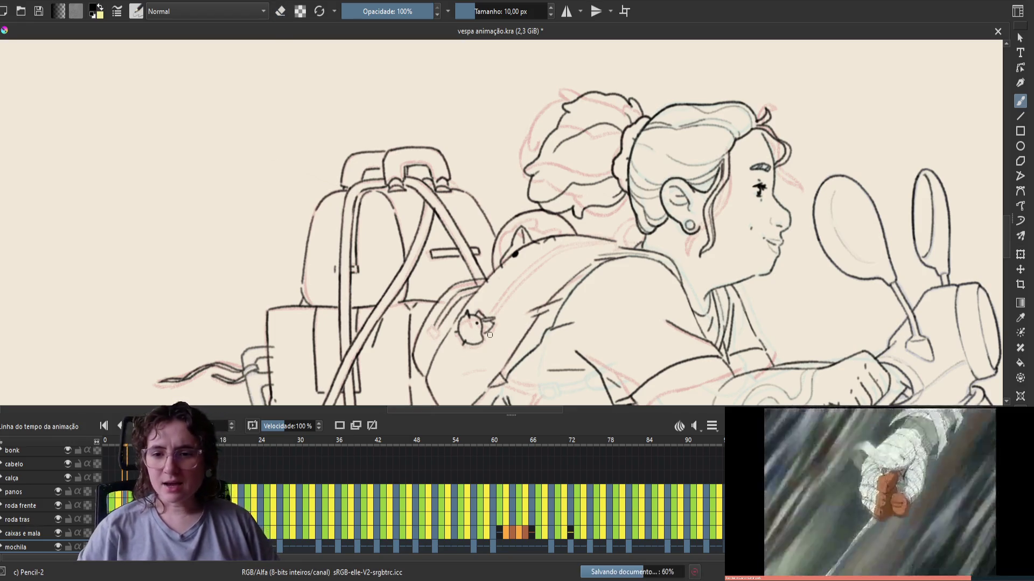
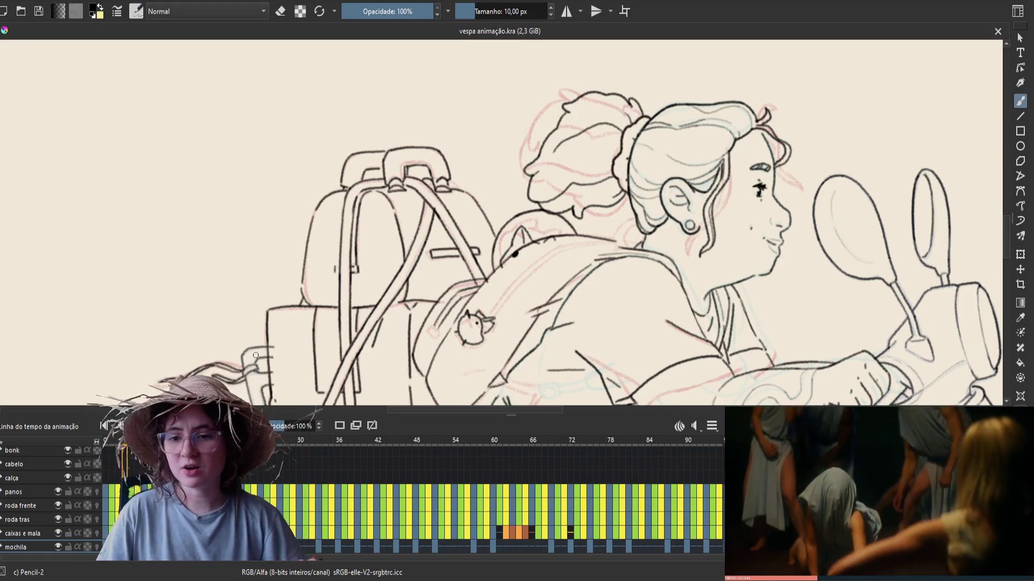
Step: On the mirrored canvas, redraw the Pencil-2 stroke beside the backpack's bird pin until it looks right
left_click_drag(507, 215, 478, 200)
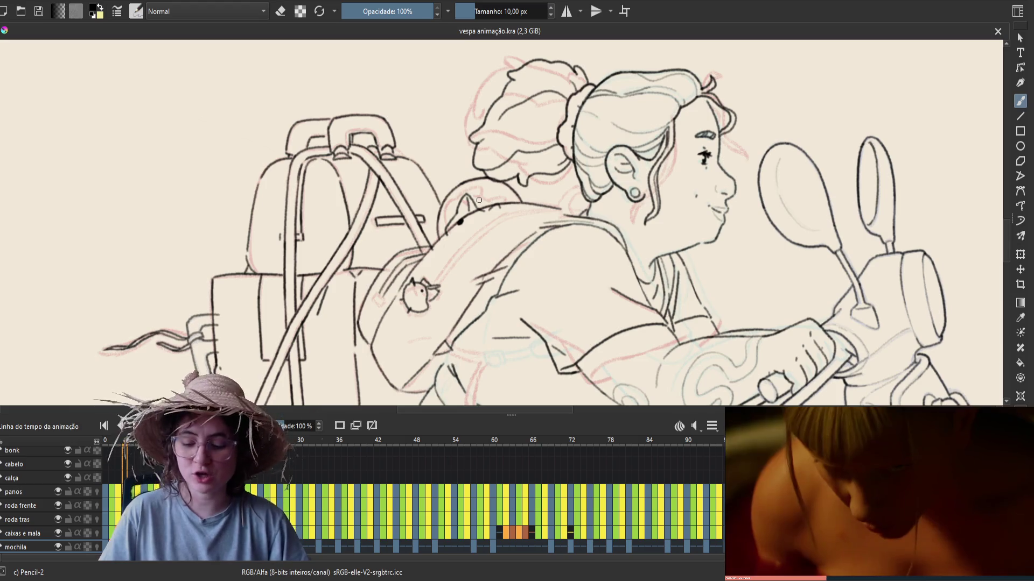
key("m")
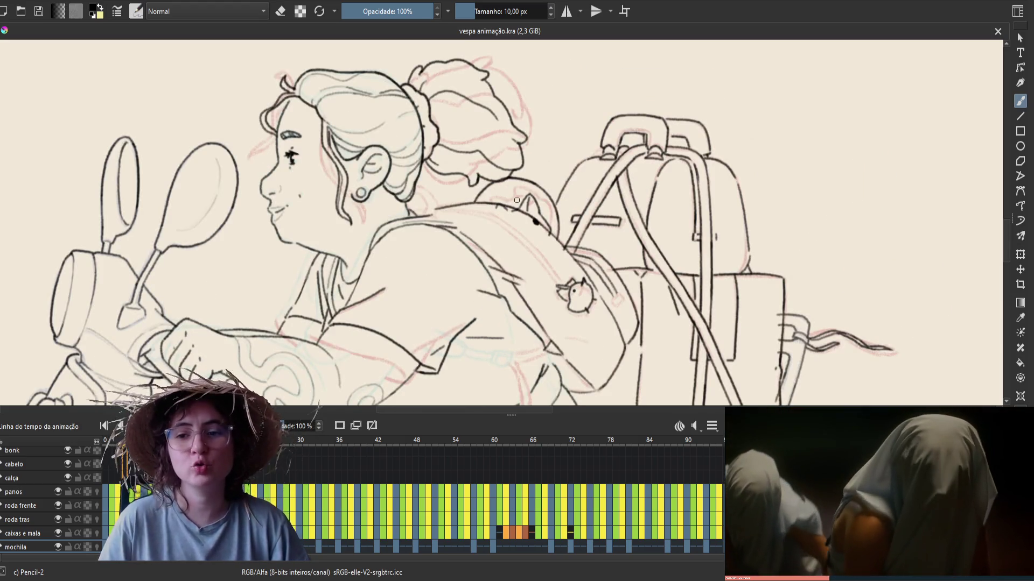
left_click_drag(447, 241, 480, 244)
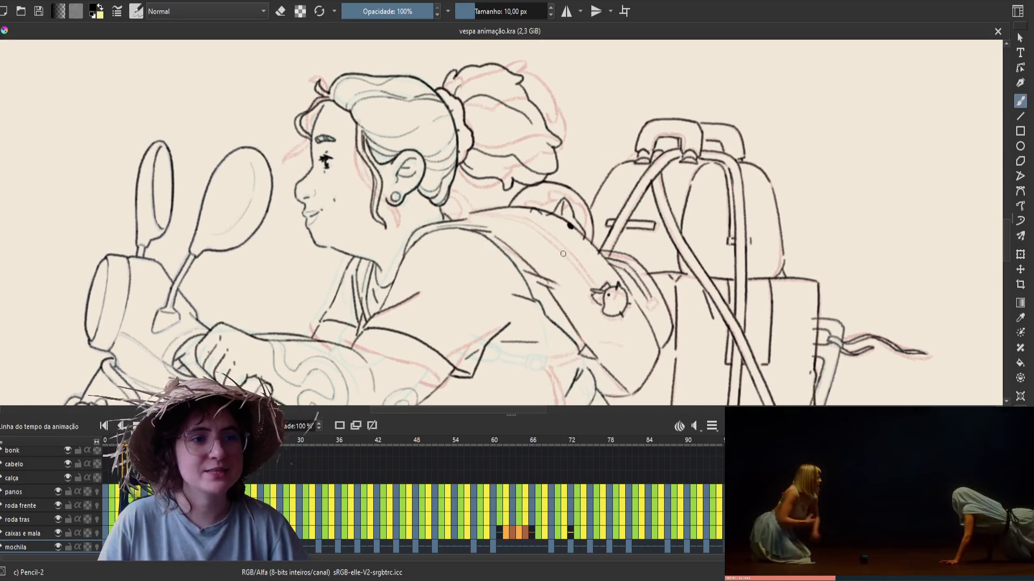
key("ctrl+z")
left_click_drag(601, 288, 571, 245)
key("ctrl+z")
left_click_drag(602, 289, 582, 259)
Step: Add a small zipper-pull mark at the backpack edge
key("ctrl+z")
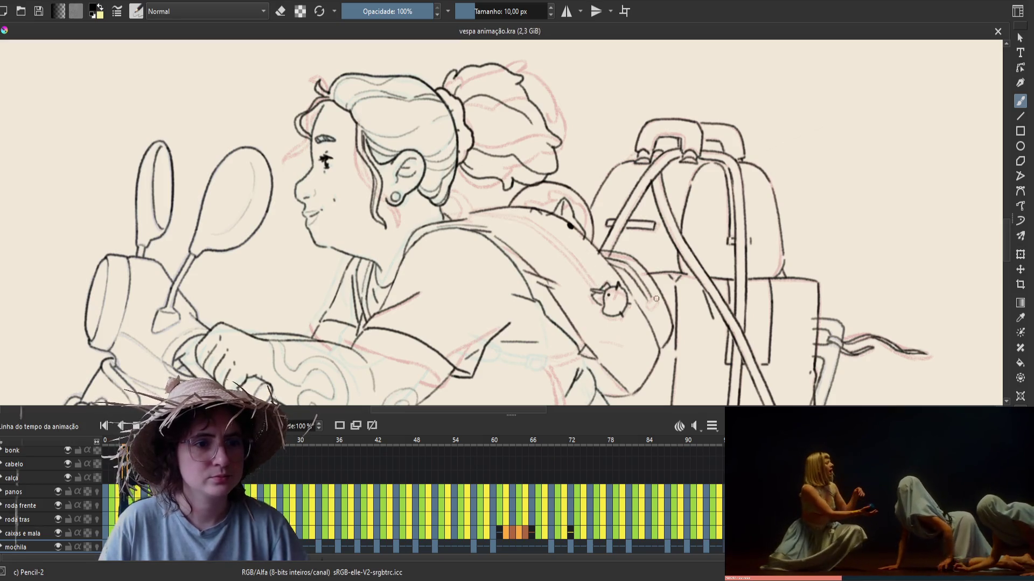
left_click_drag(646, 306, 654, 296)
key("ctrl+z")
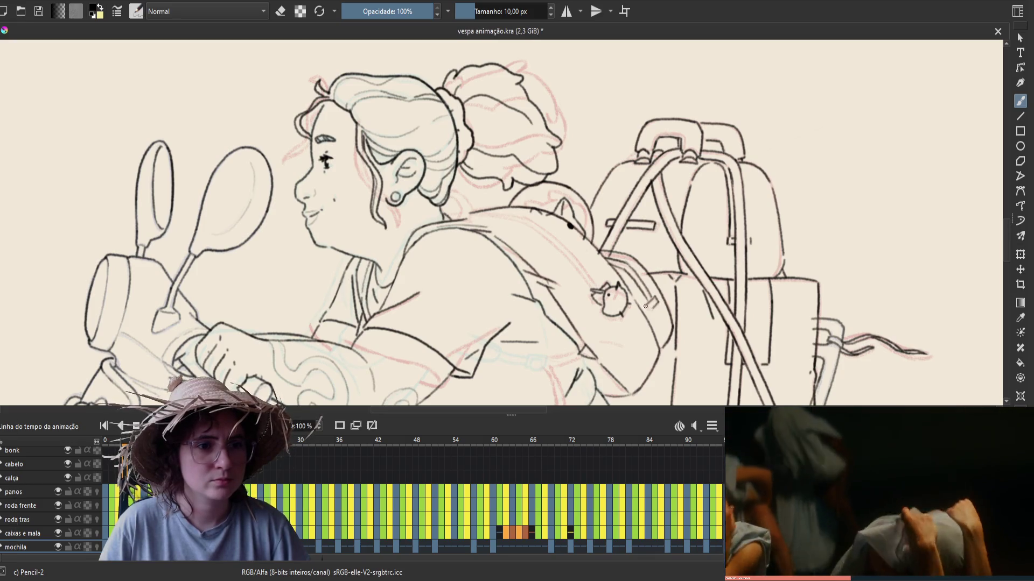
left_click_drag(656, 300, 650, 311)
Step: Compare with neighbouring frames, save vespa animação.kra, and unmirror the view
key("Left")
key("Right")
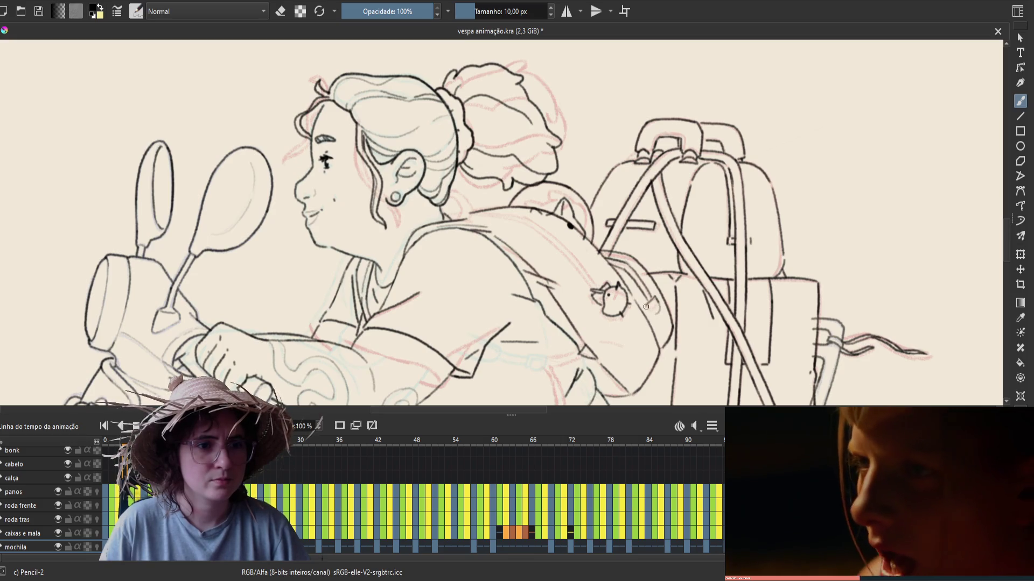
key("Left")
key("Right")
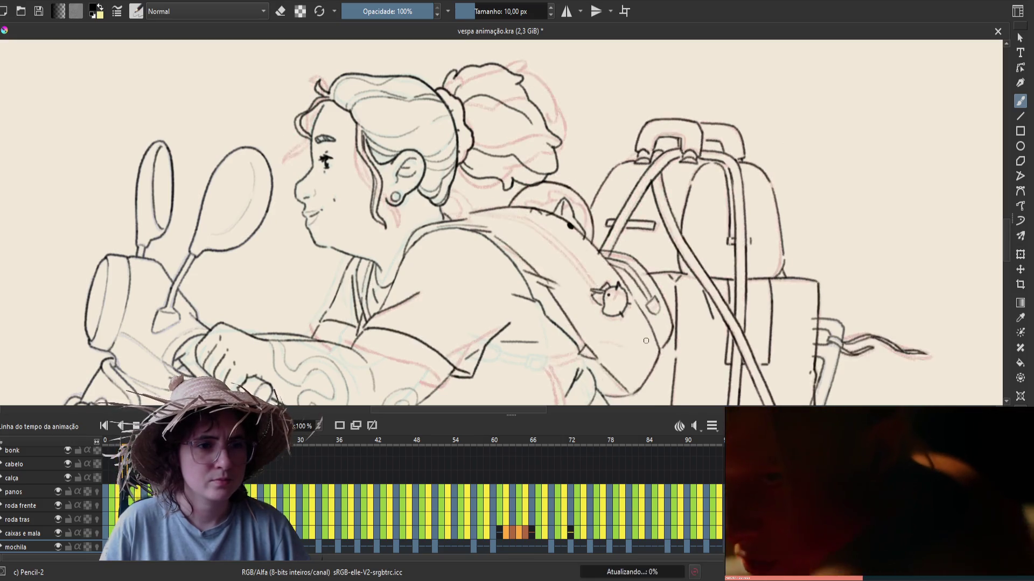
key("Left")
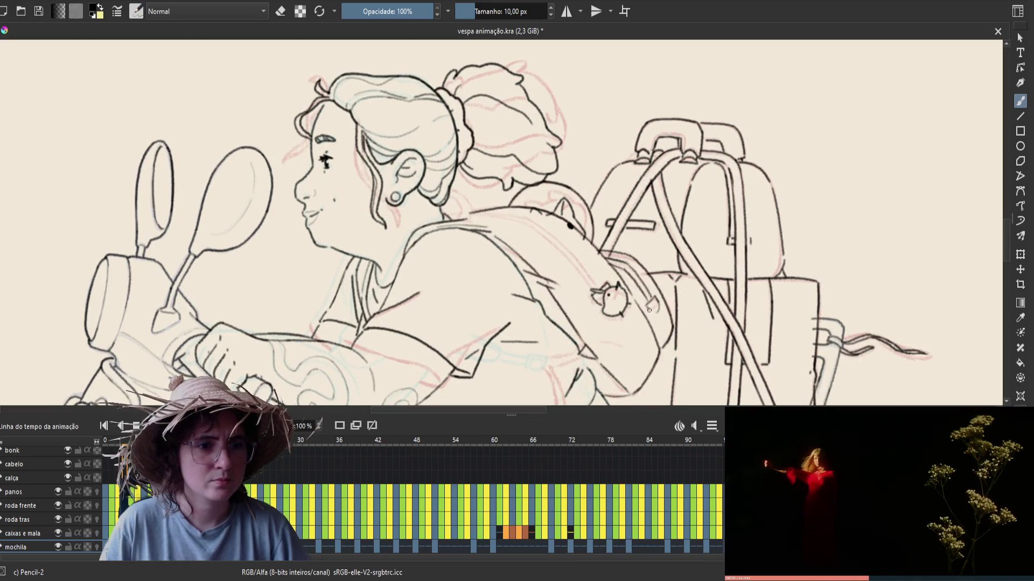
key("ctrl+s")
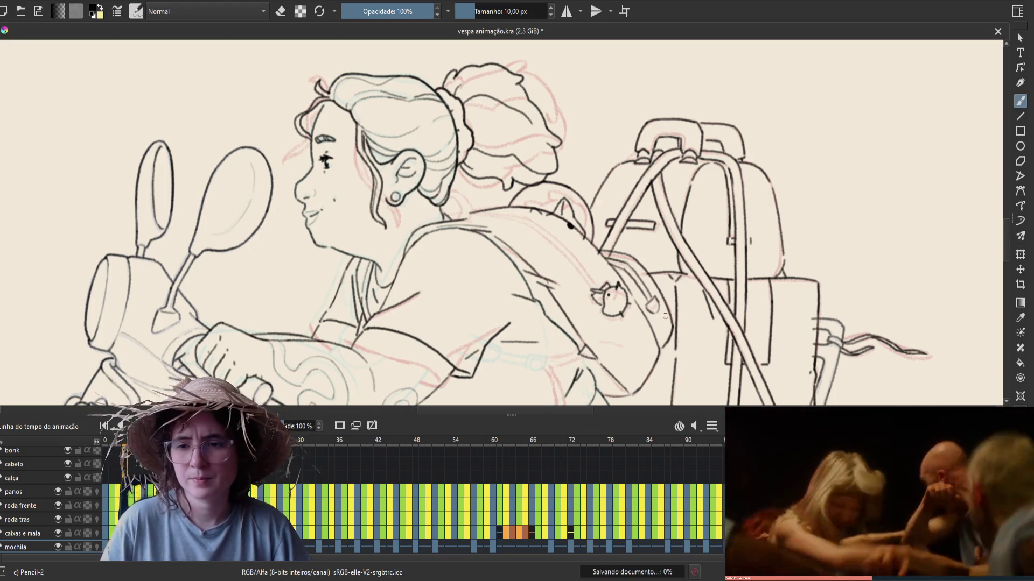
key("m")
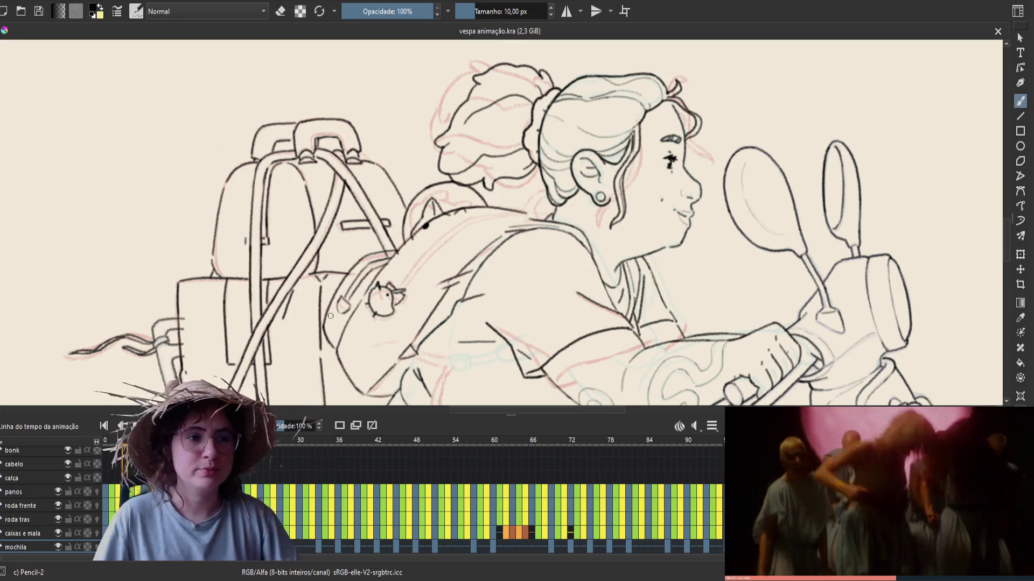
scroll(462, 251, "up", 2)
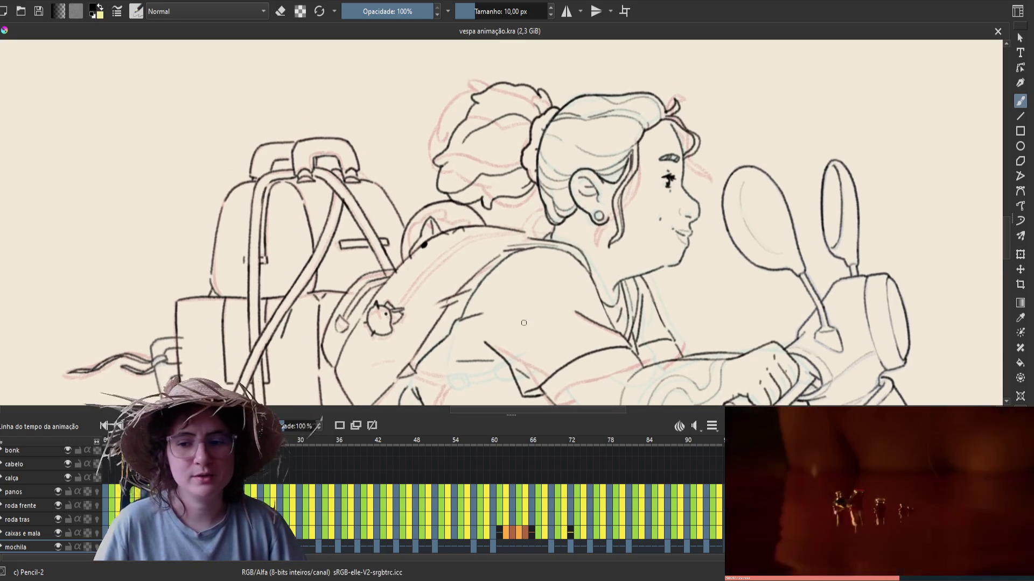
key("m")
key("Right")
key("Left")
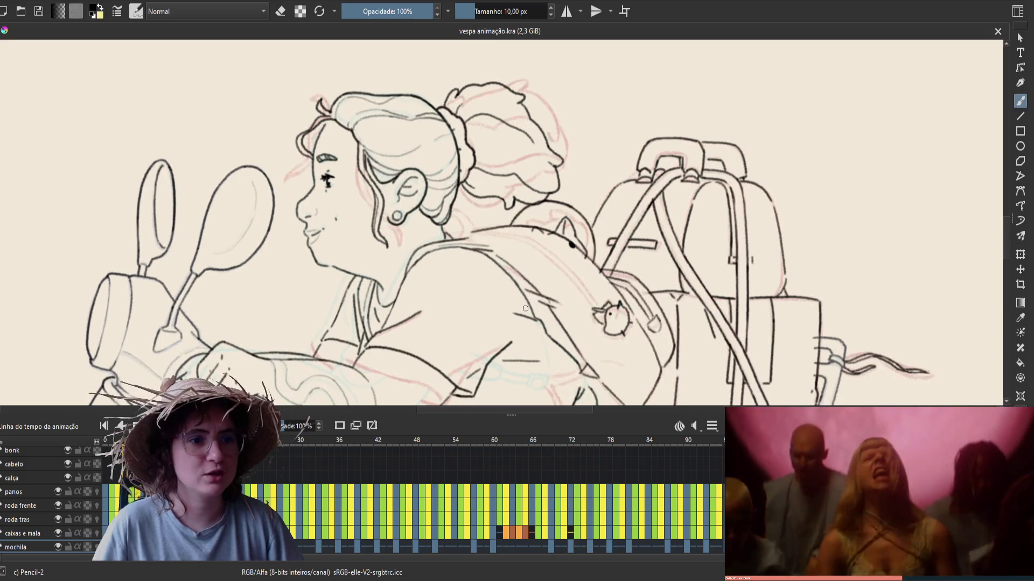
key("Right")
key("Left")
key("Right")
key("Left")
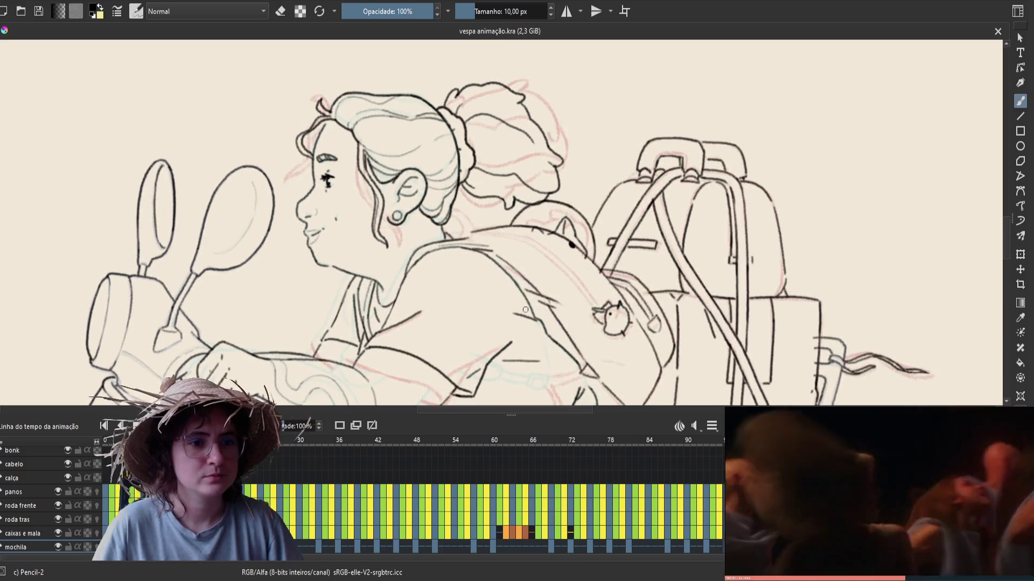
key("Right")
key("Left")
key("Right")
key("Left")
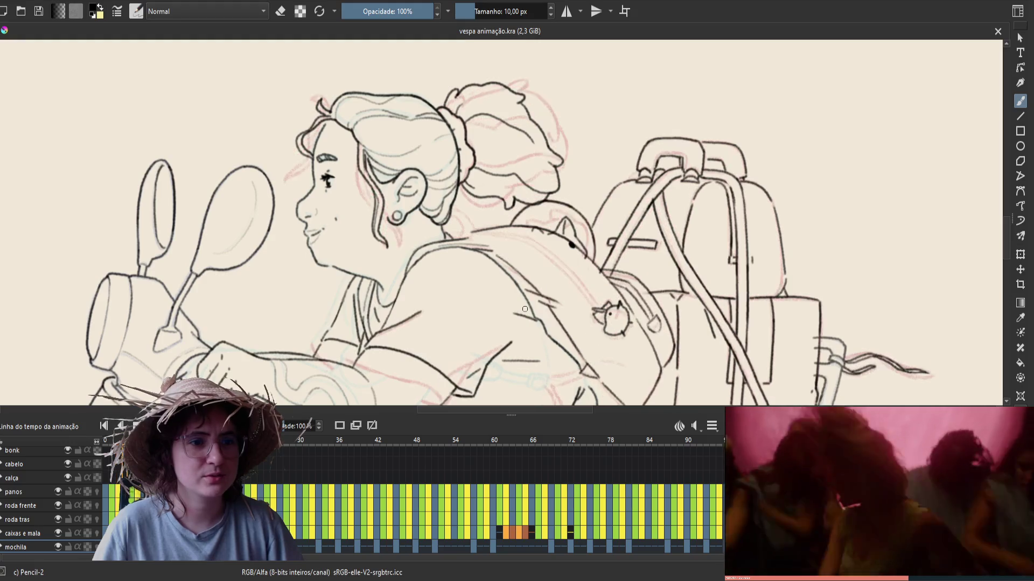
key("Right")
key("Left")
key("Right")
key("Left")
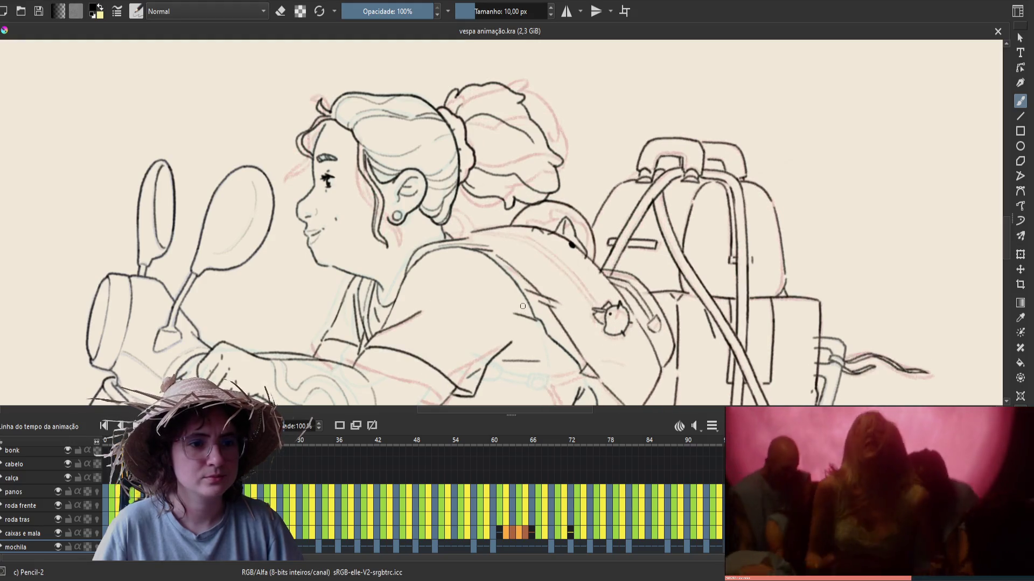
key("Right")
key("Left")
left_click_drag(518, 279, 556, 282)
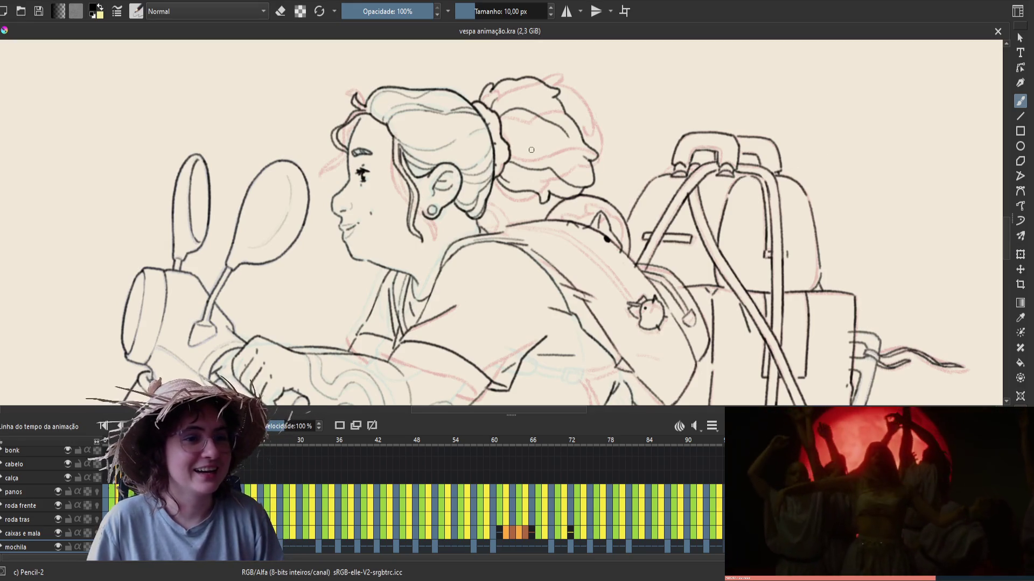
Step: Erase a stray mark on the backpack, then switch back to the pencil
scroll(531, 149, "down", 2)
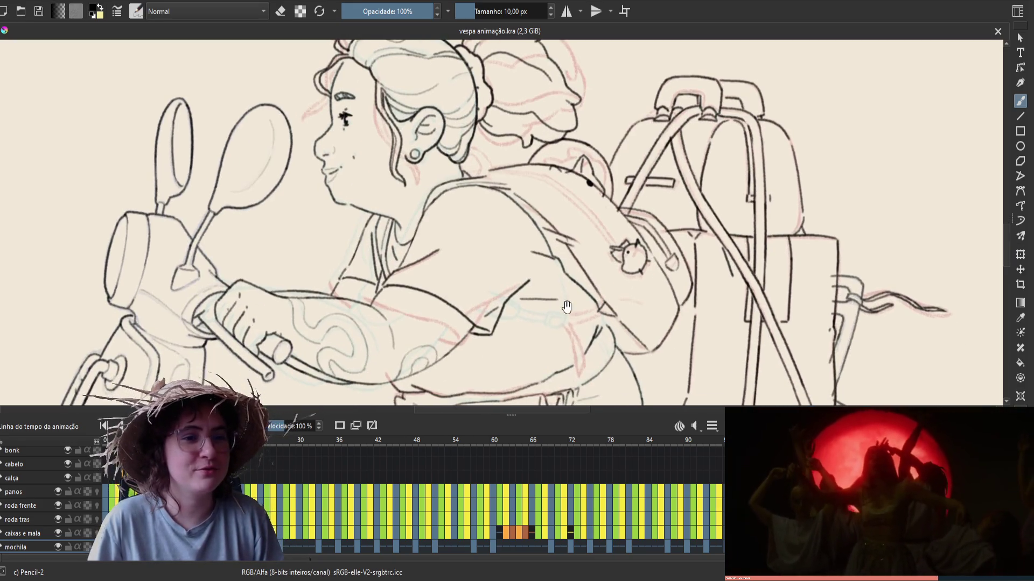
key("e")
left_click(595, 316)
key("e")
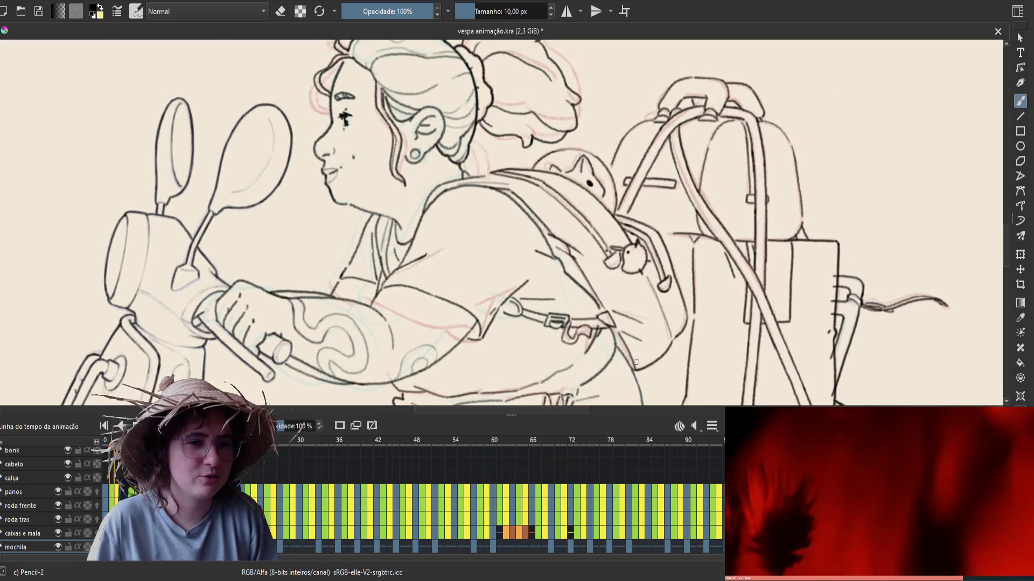
key("e")
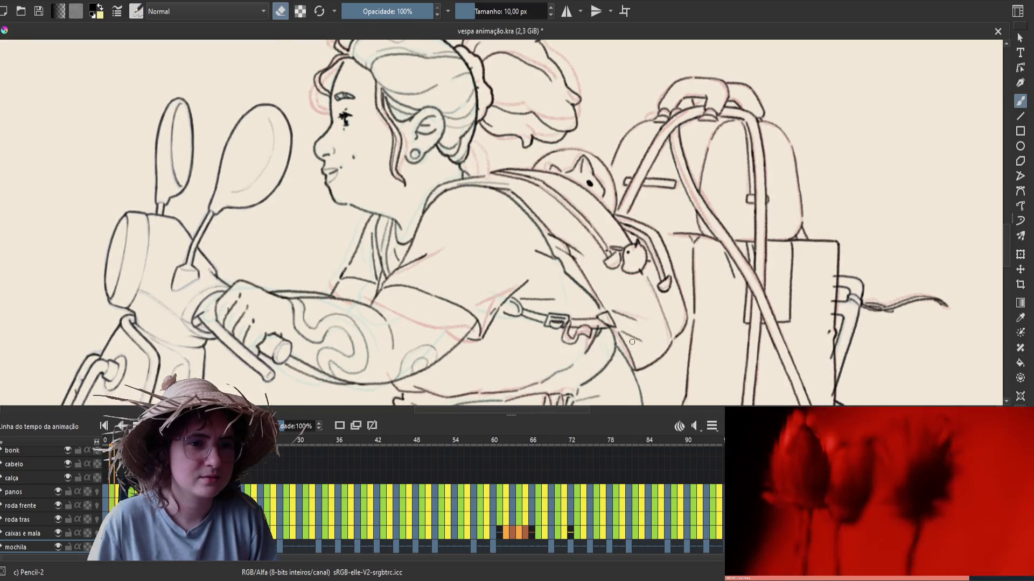
key("e")
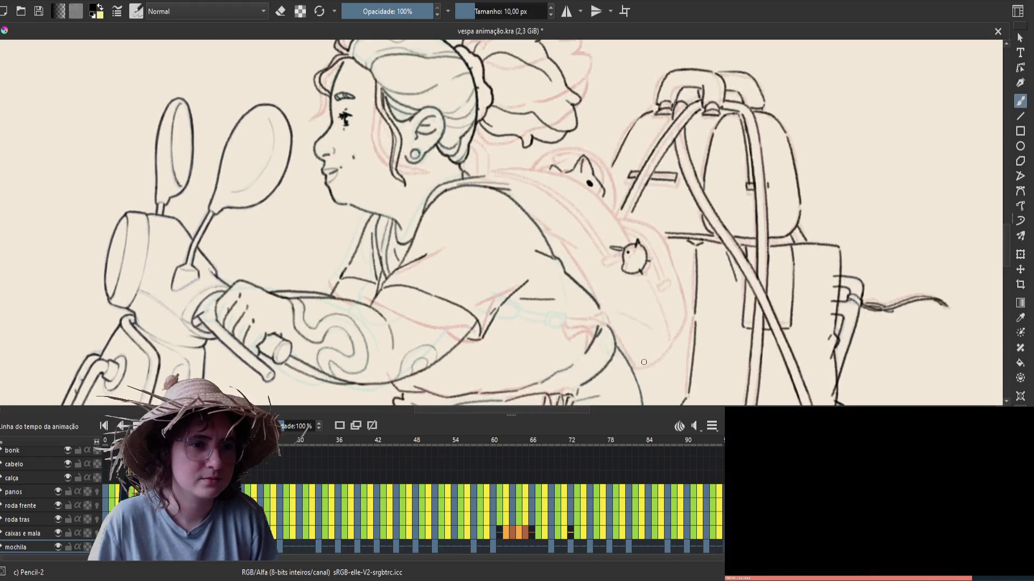
Step: Add a stroke to the backpack lineart and save vespa animação.kra
key("ctrl+s")
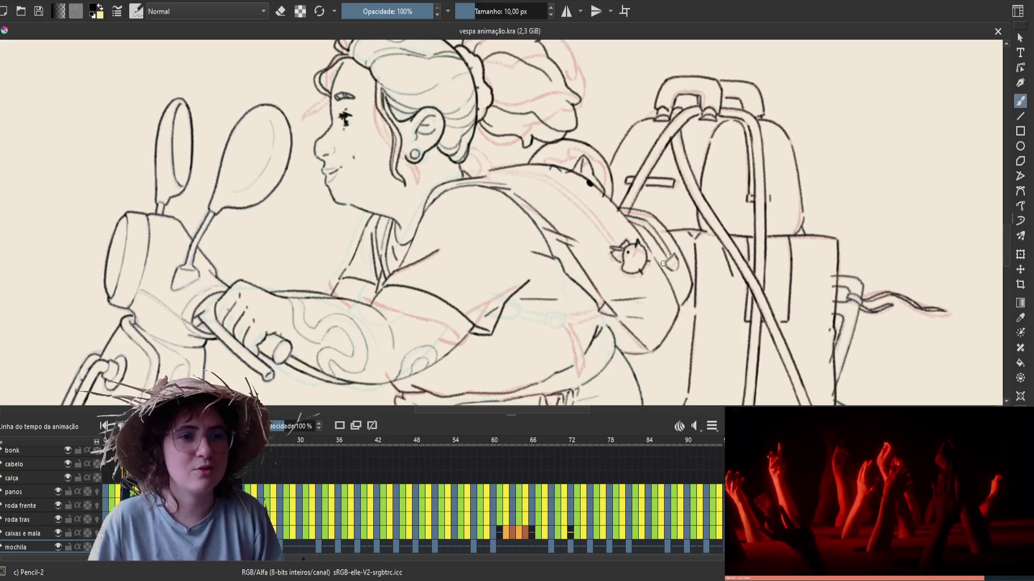
left_click_drag(665, 264, 686, 282)
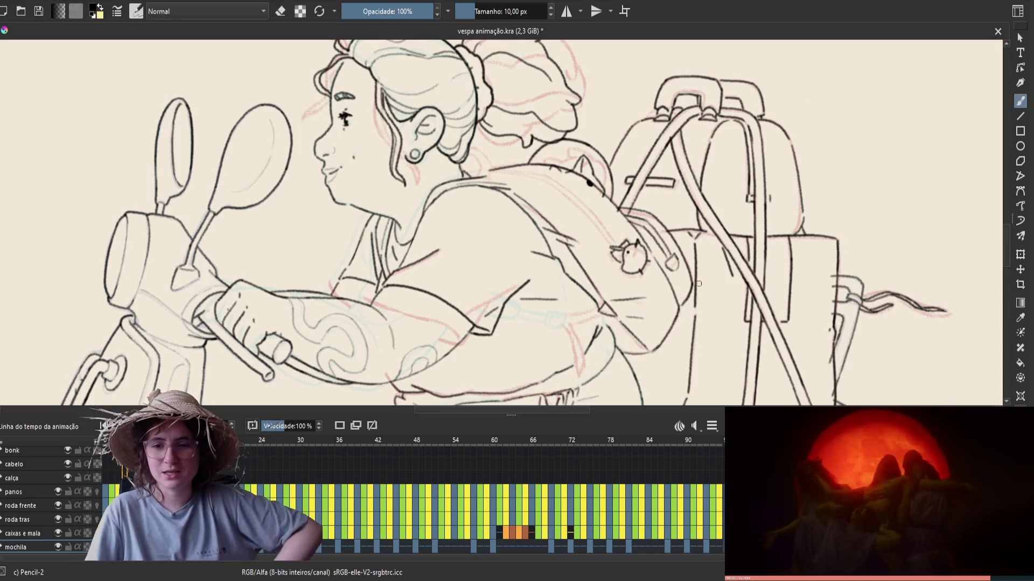
key("ctrl+s")
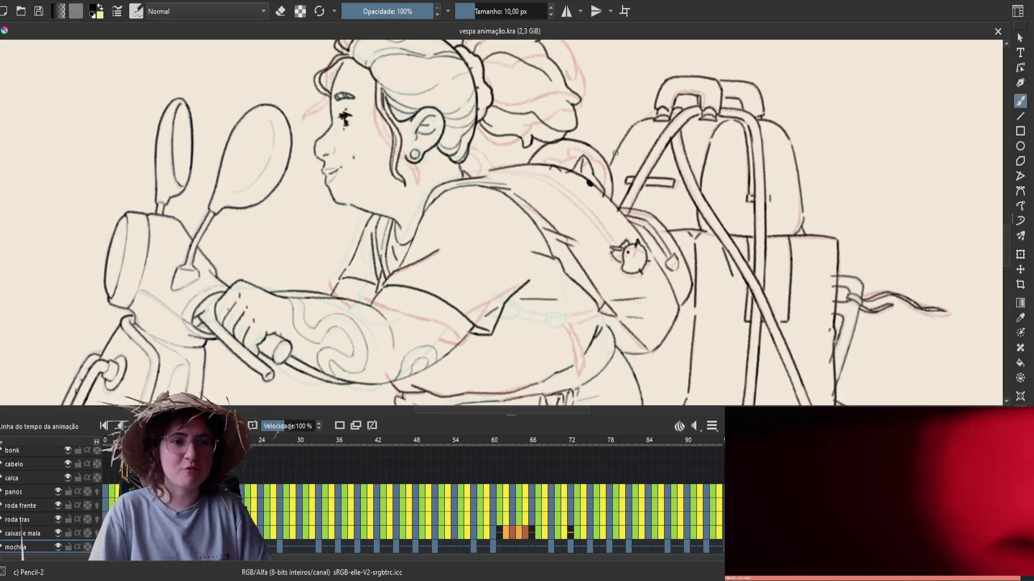
Step: Draw a short Pencil-2 line along the backpack strap and save vespa animação.kra
scroll(534, 277, "up", 2)
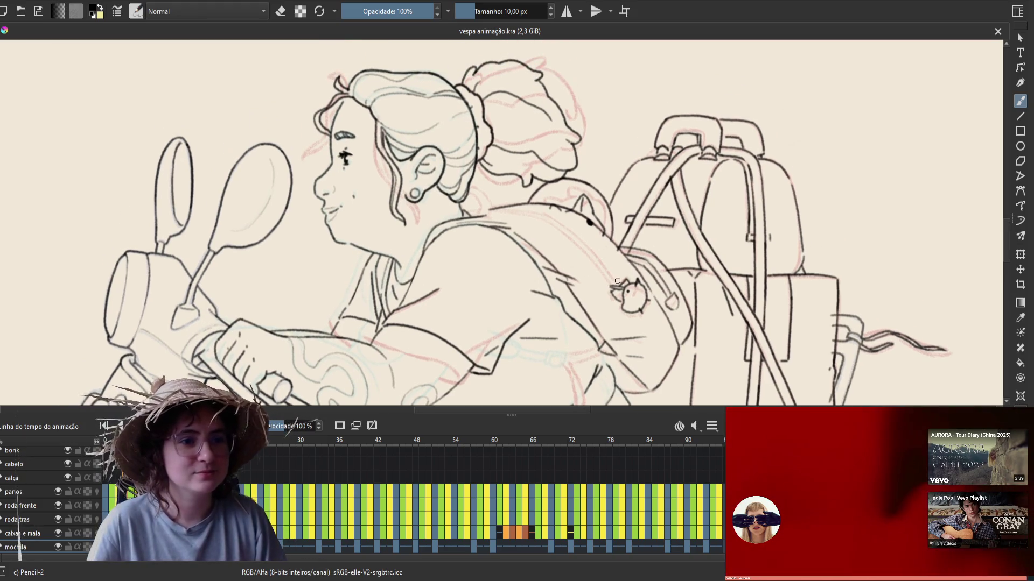
left_click_drag(622, 283, 565, 232)
key("ctrl+z")
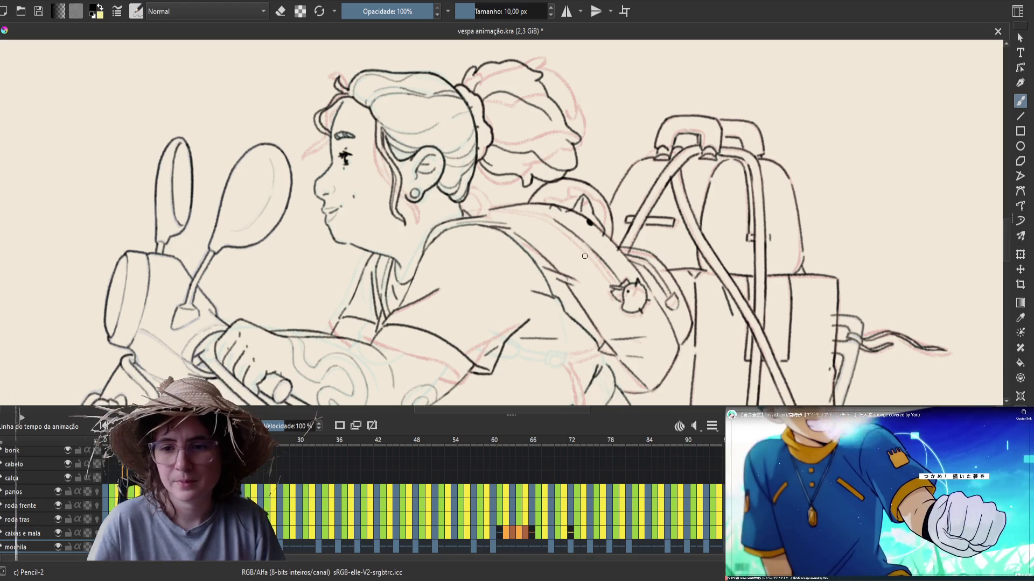
key("ctrl+s")
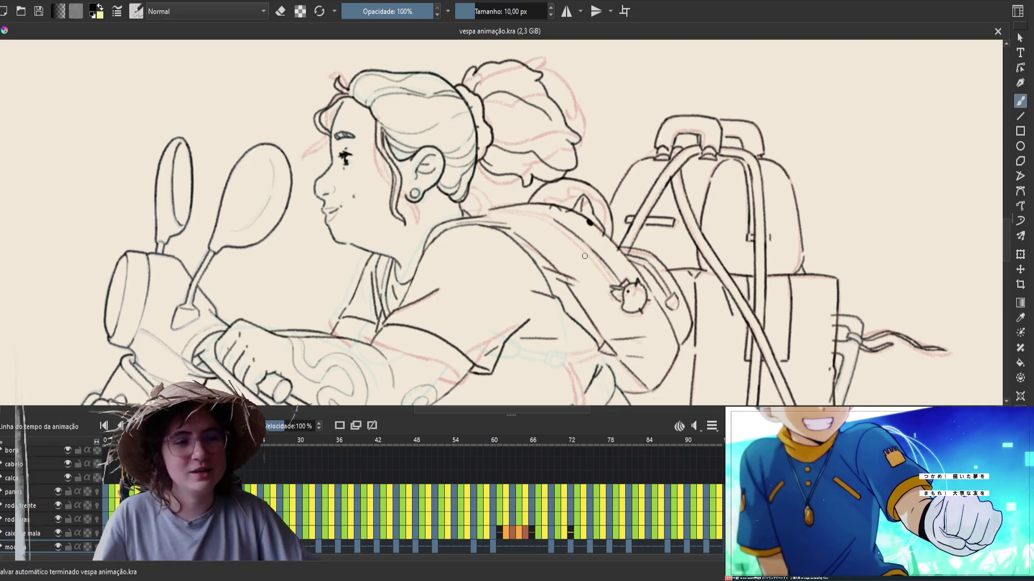
Step: On the mirrored canvas, add small pencil marks near the shoulder, saving after each
key("m")
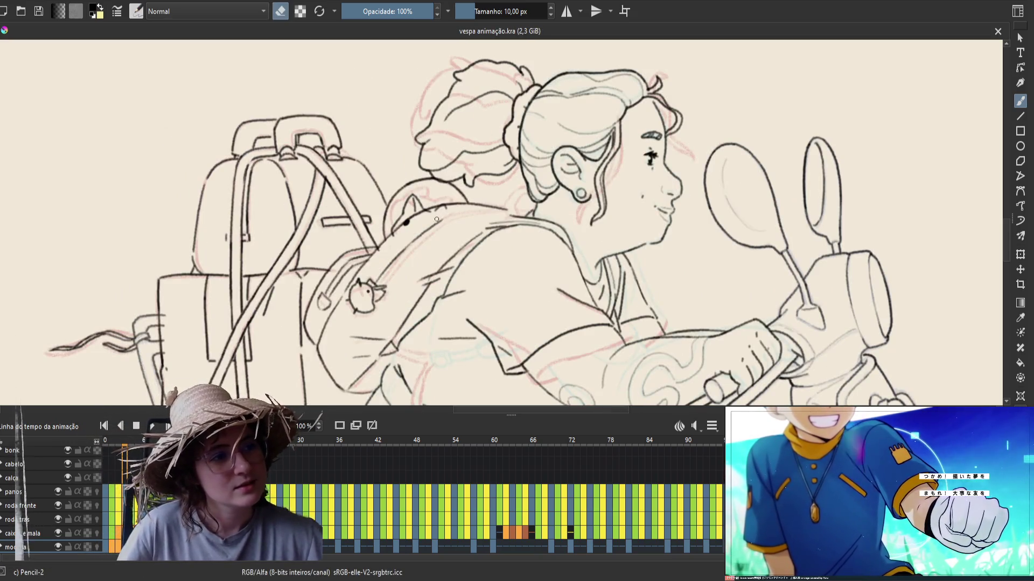
left_click(444, 217)
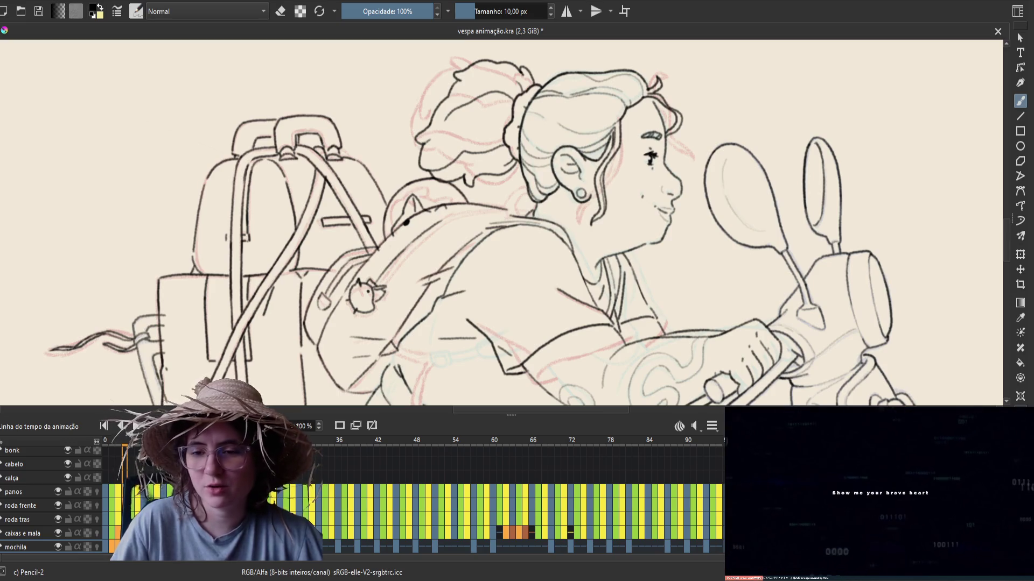
key("ctrl+s")
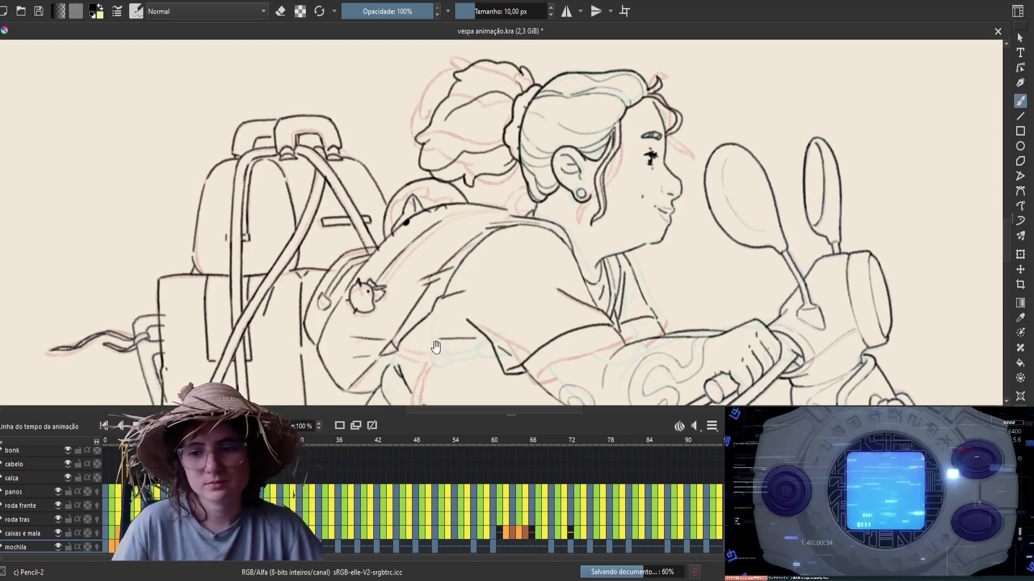
left_click_drag(463, 280, 467, 246)
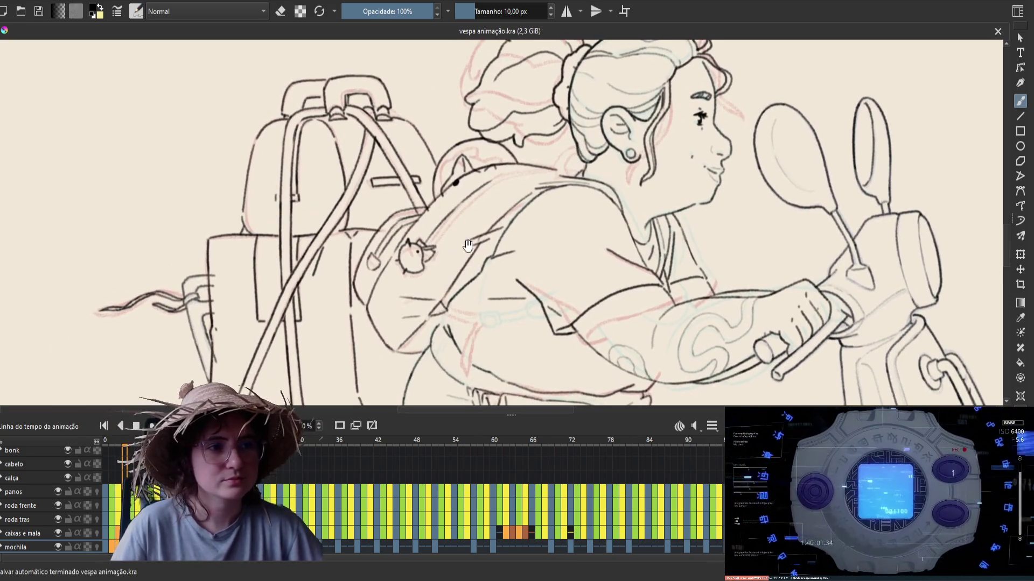
left_click(518, 174)
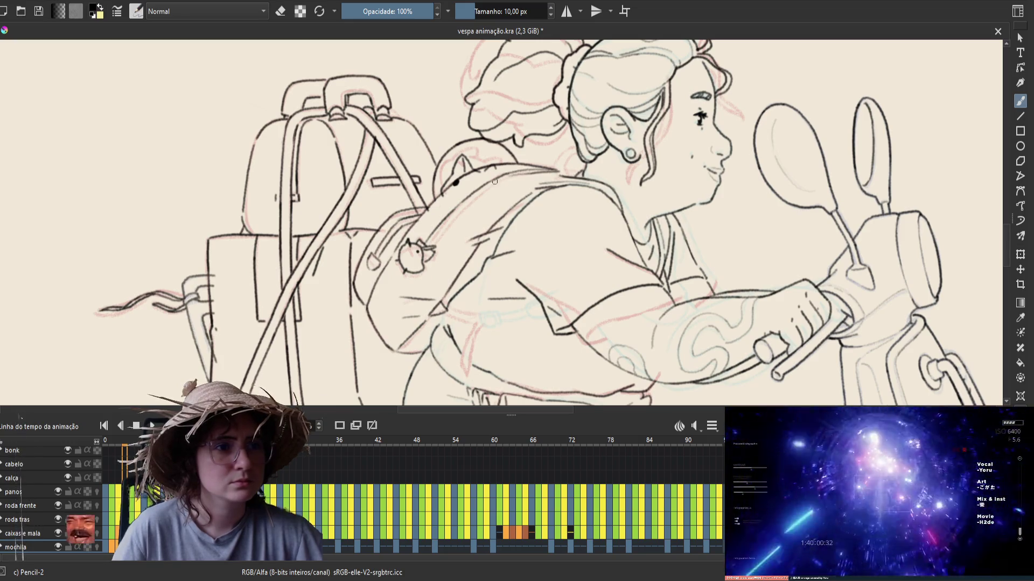
key("ctrl+s")
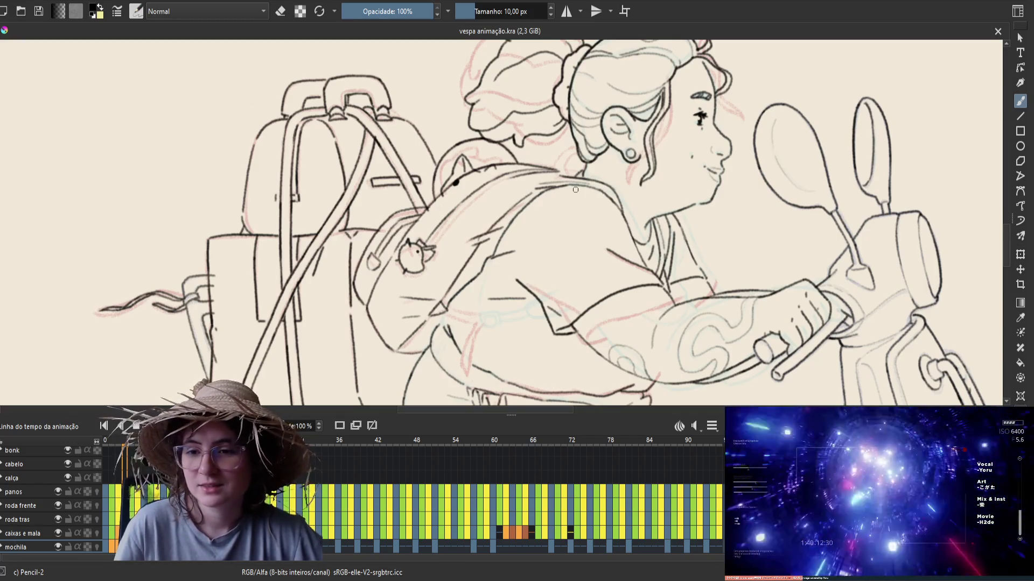
Step: Draw the strap line at the shoulder, toggle it with undo/redo to compare, and save
key("m")
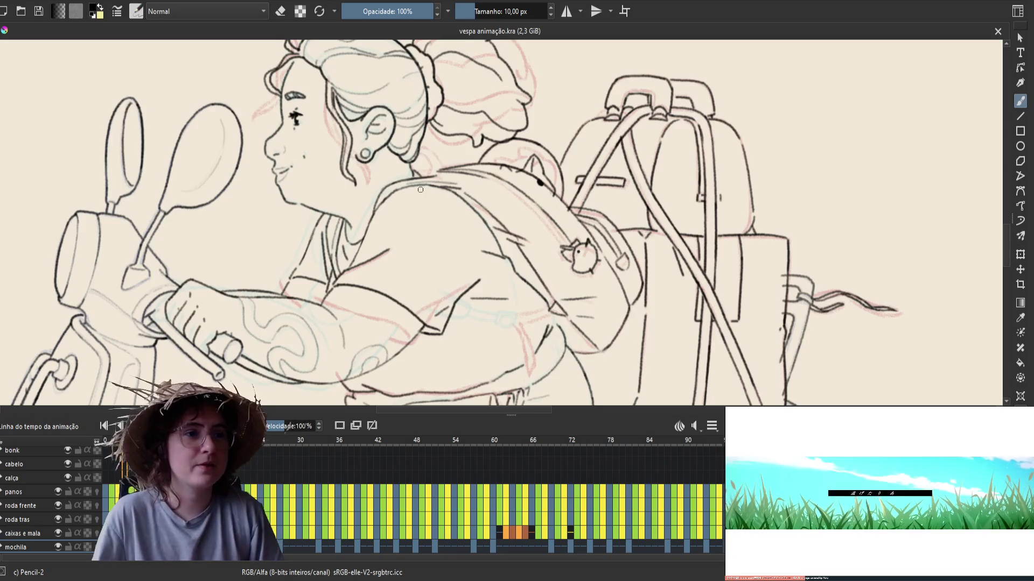
left_click_drag(481, 179, 482, 178)
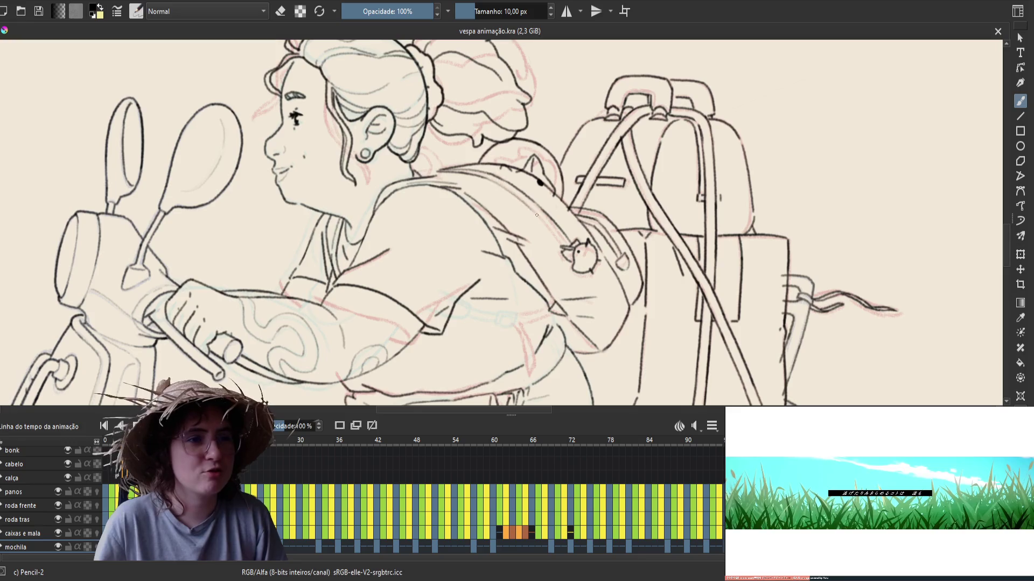
key("ctrl+z")
key("ctrl+shift+z")
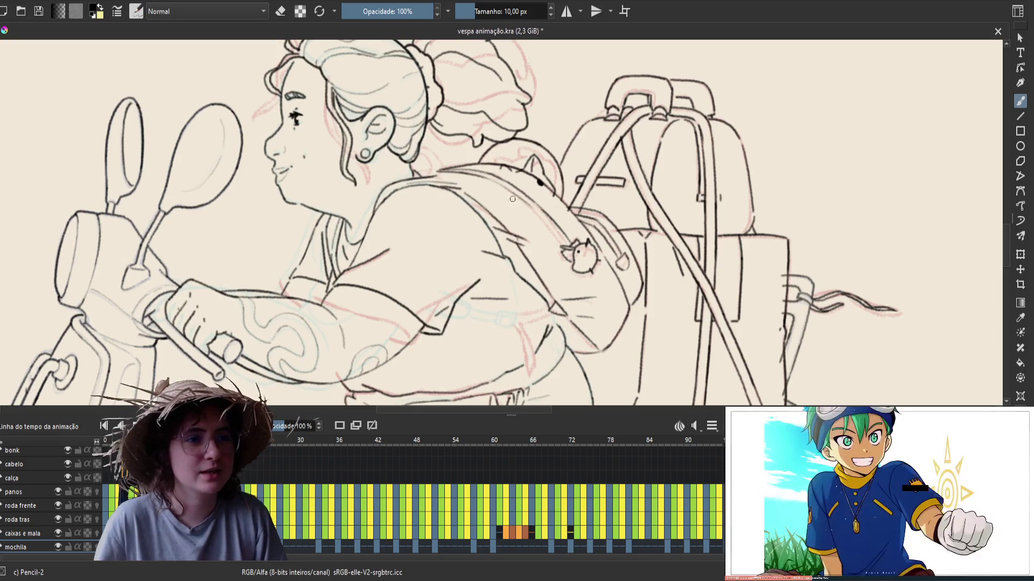
key("ctrl+z")
key("ctrl+shift+z")
key("ctrl+z")
key("ctrl+shift+z")
key("ctrl+z")
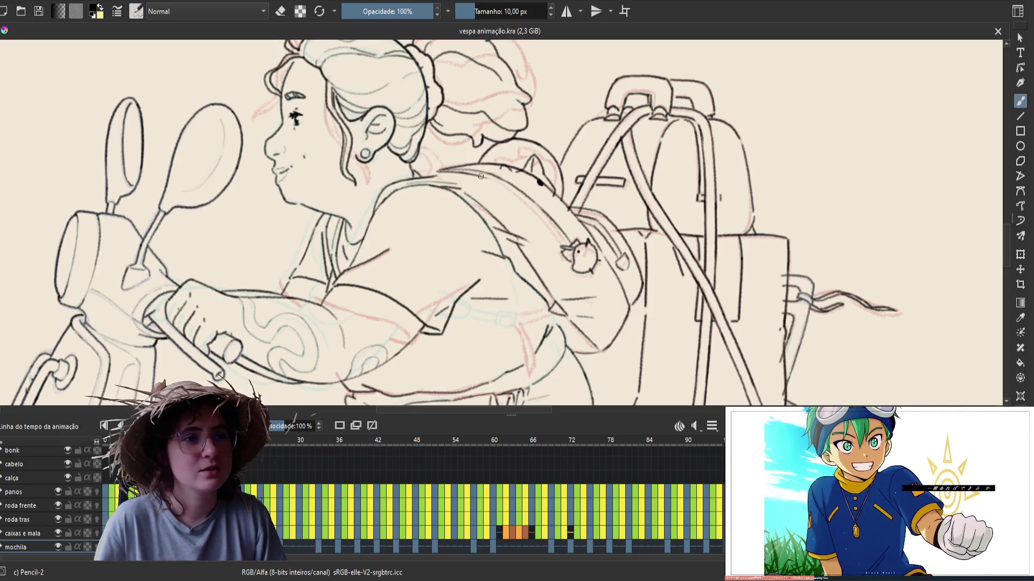
key("ctrl+shift+z")
key("ctrl+z")
key("ctrl+shift+z")
key("ctrl+z")
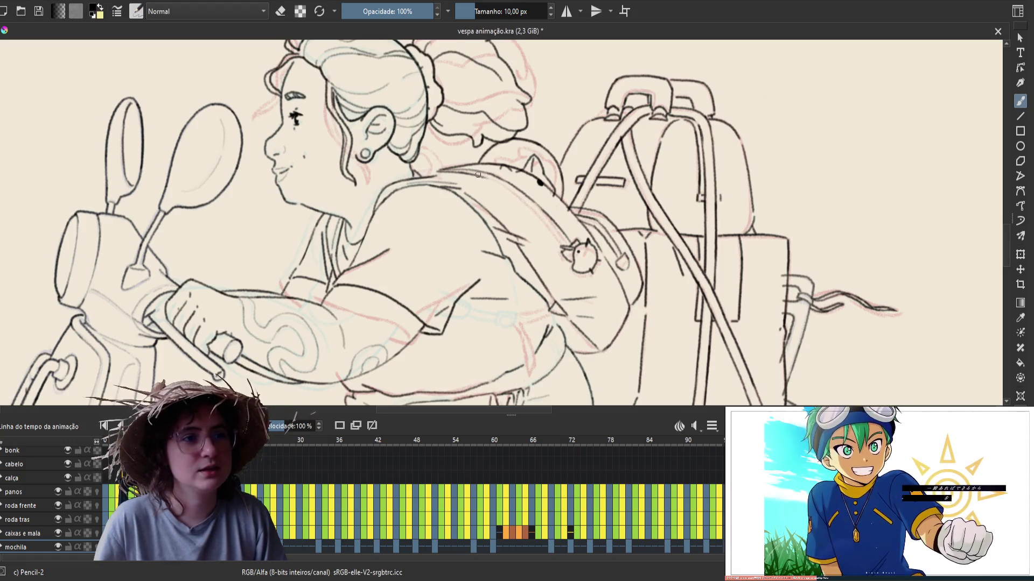
key("ctrl+shift+z")
key("ctrl+z")
key("ctrl+shift+z")
key("ctrl+z")
key("ctrl+shift+z")
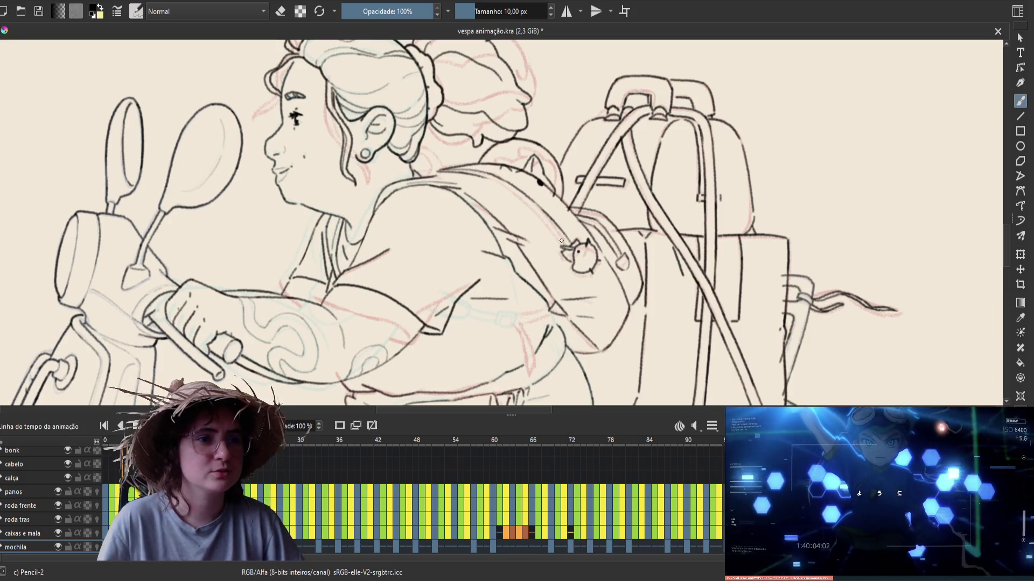
key("ctrl+s")
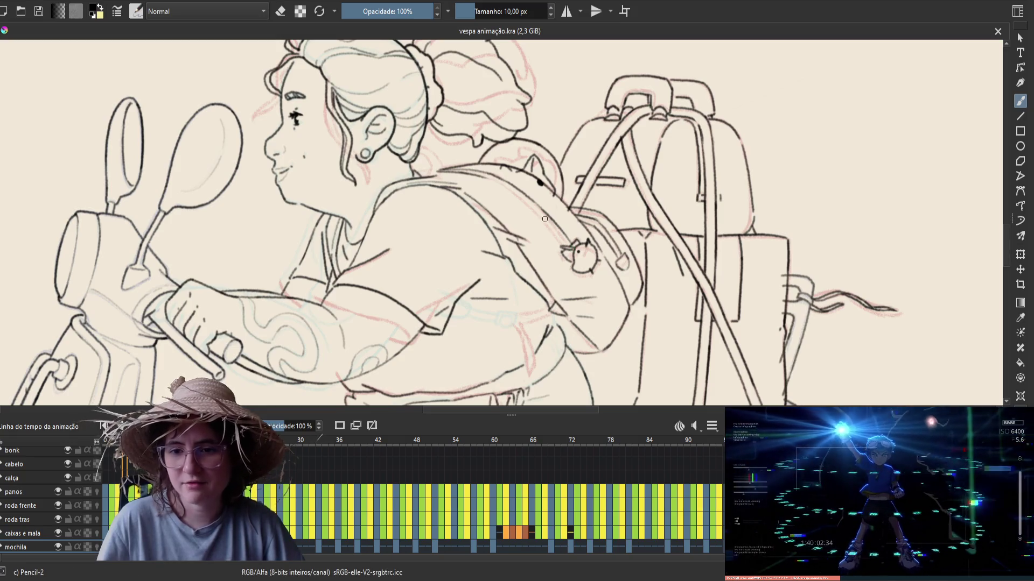
left_click_drag(504, 186, 533, 207)
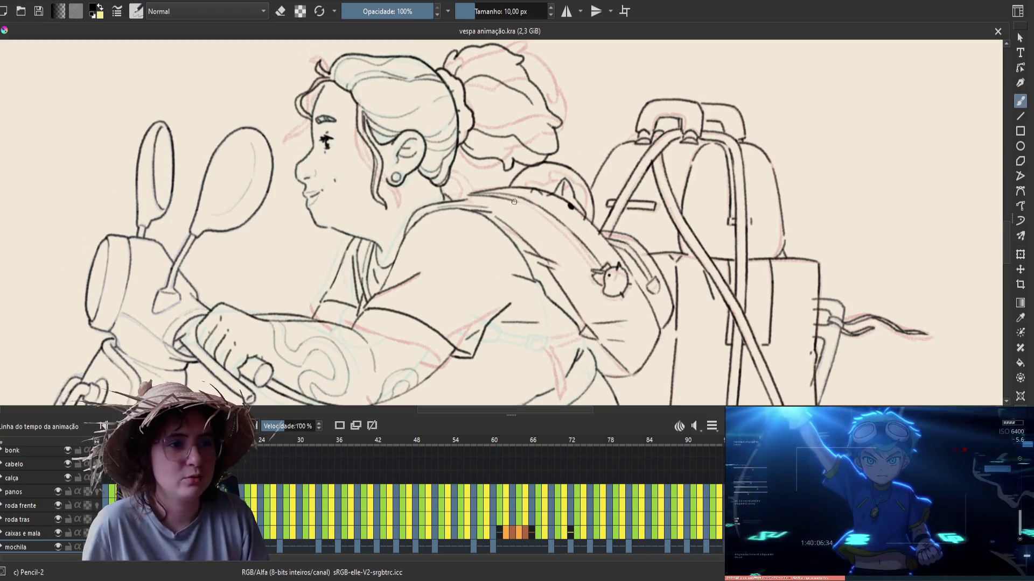
Step: Erase the stray strap lines beside the shoulder, save vespa animação.kra, and mirror the view
key("e")
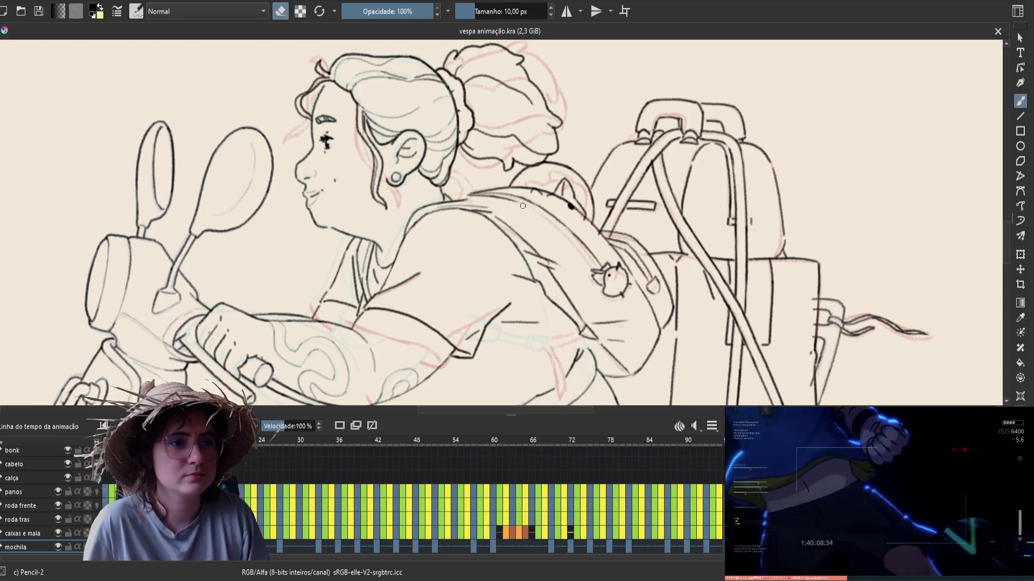
left_click_drag(502, 199, 524, 202)
key("e")
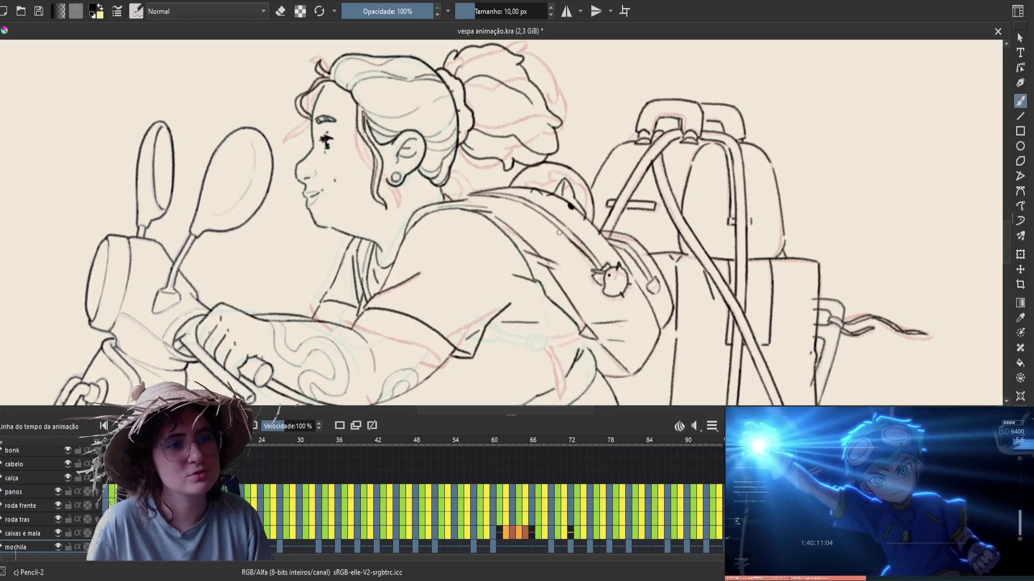
key("e")
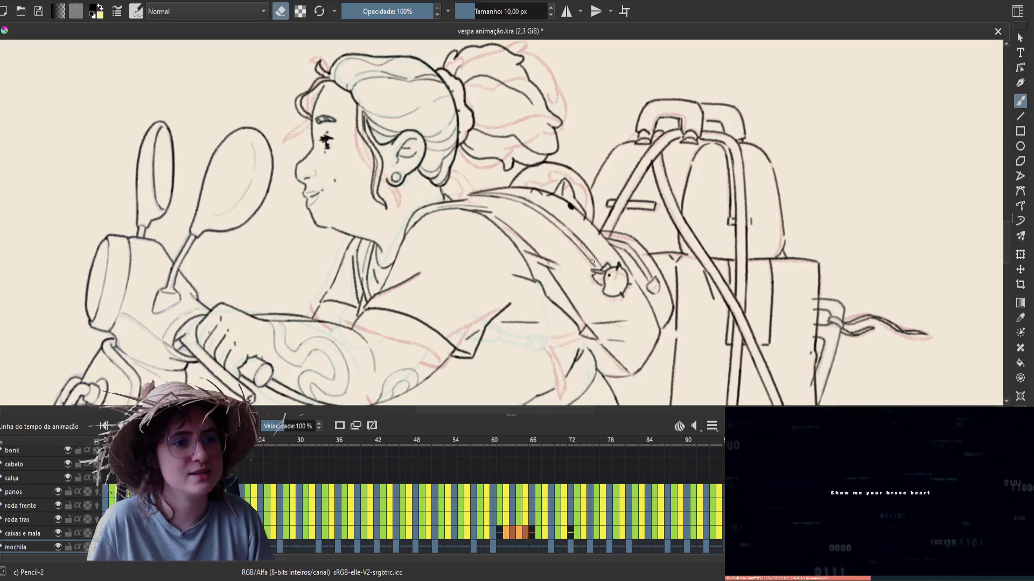
key("e")
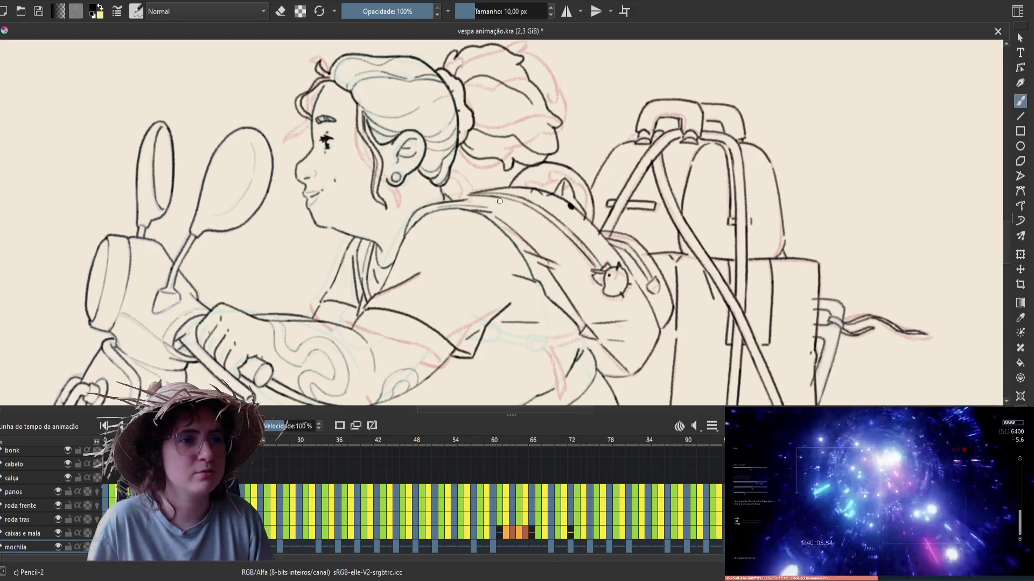
key("e")
key("e")
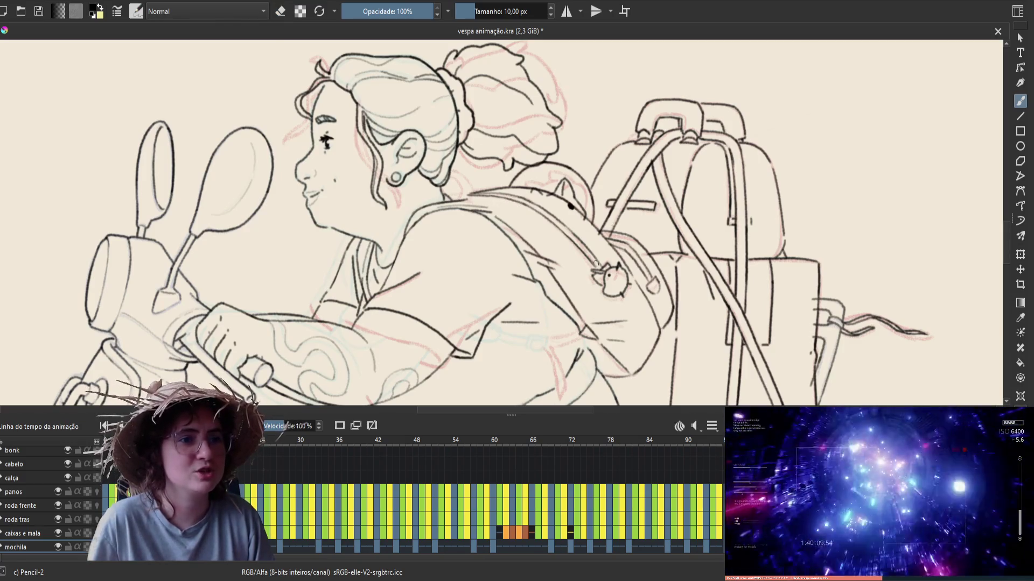
key("ctrl+s")
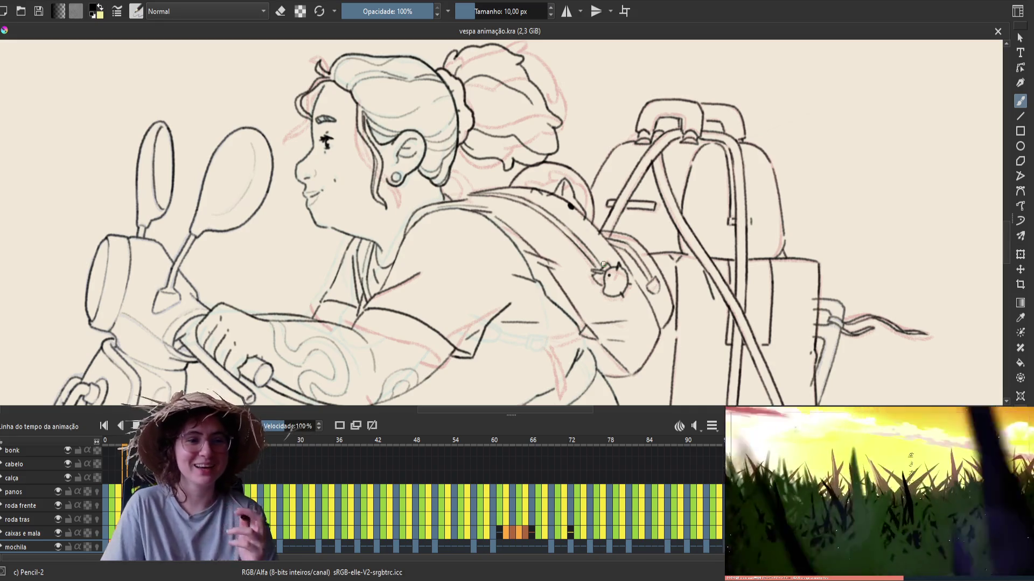
key("m")
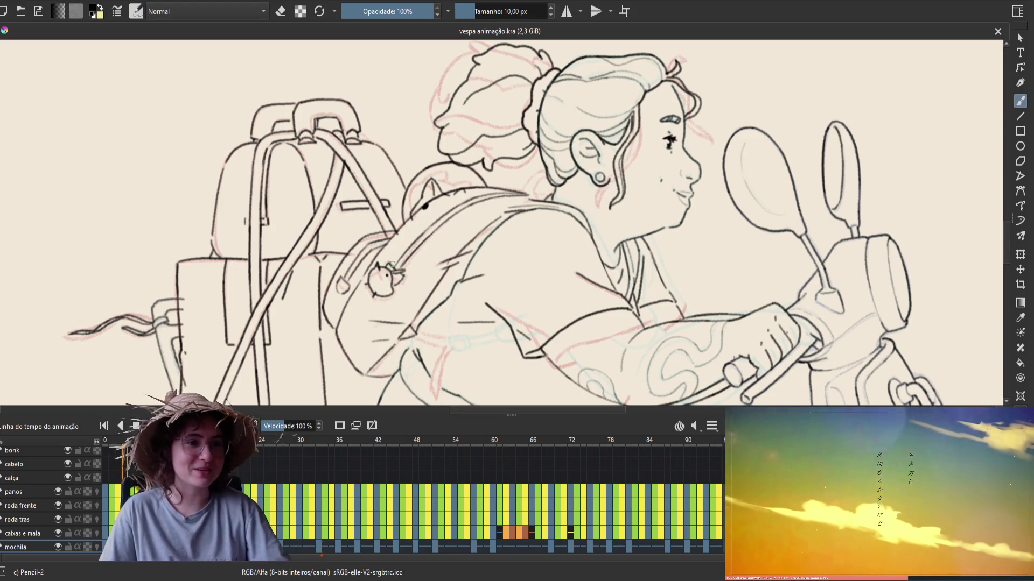
Step: Erase a tiny piece of the backpack line, save, unflip the view, and play the animation
key("e")
left_click_drag(405, 273, 402, 275)
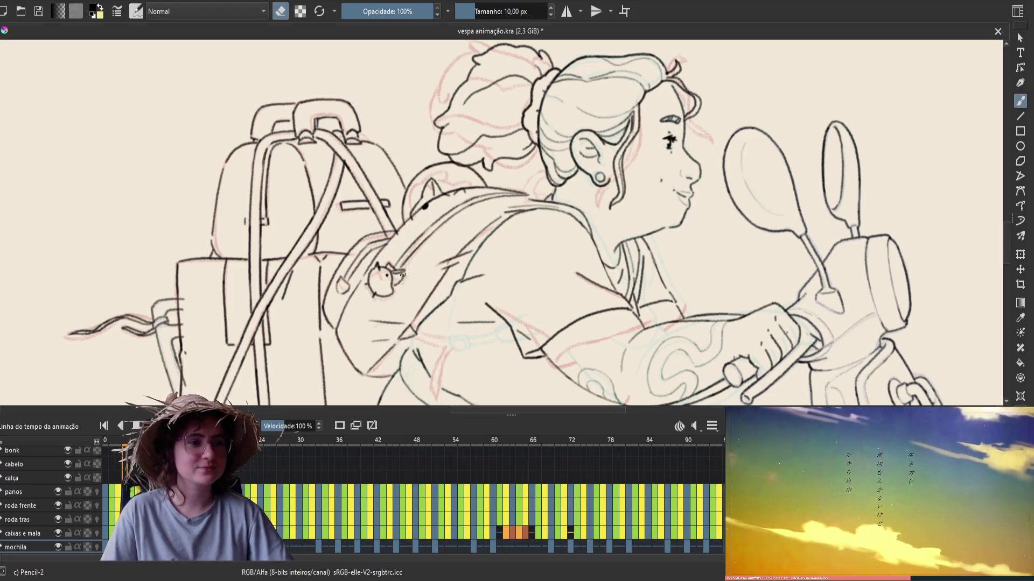
key("e")
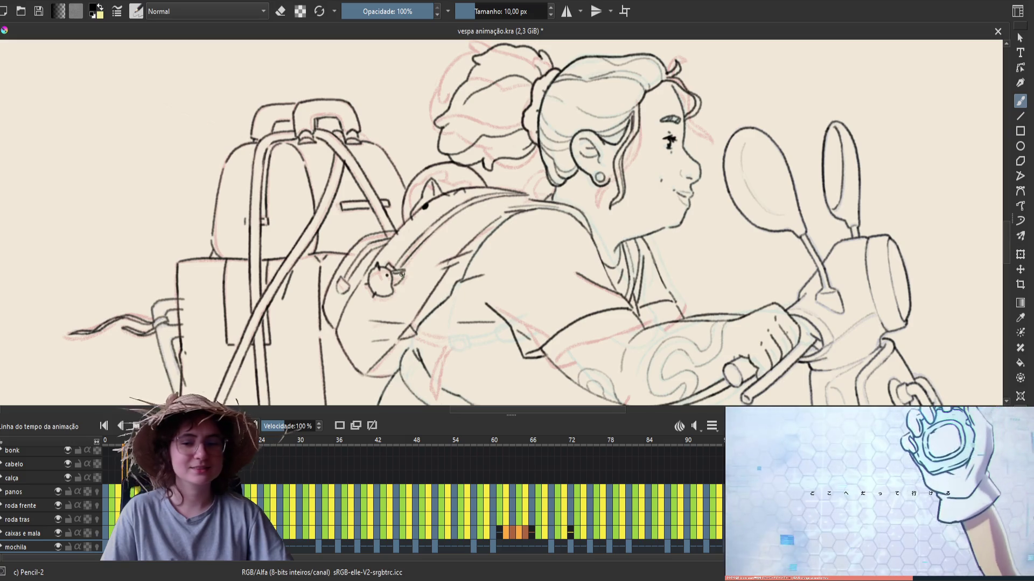
key("ctrl+s")
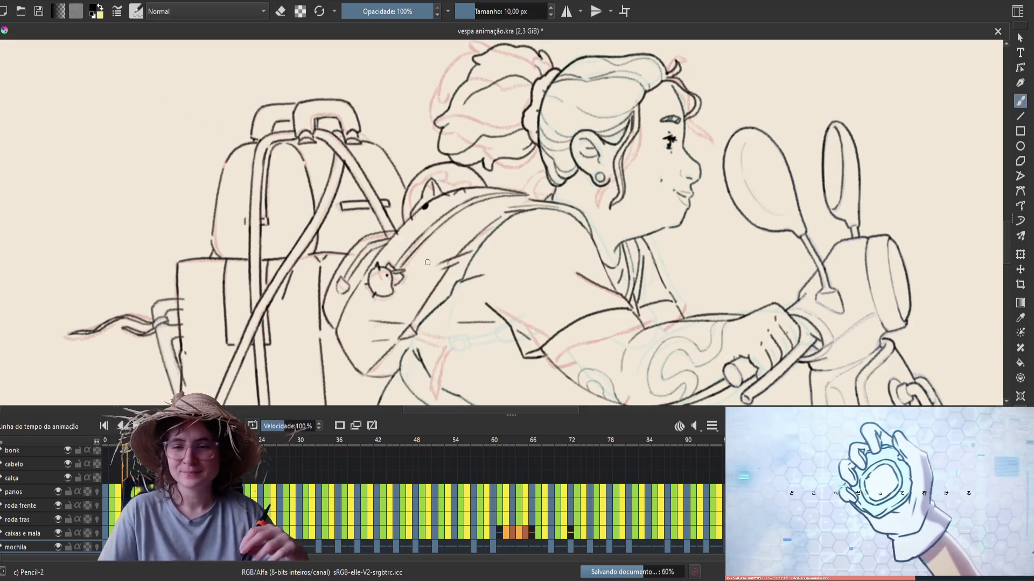
key("m")
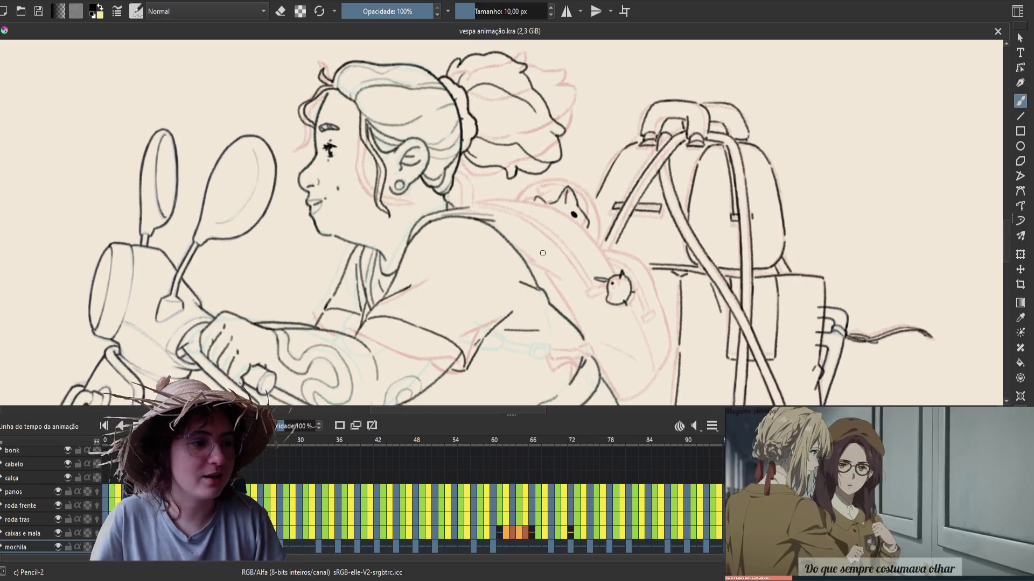
key("space")
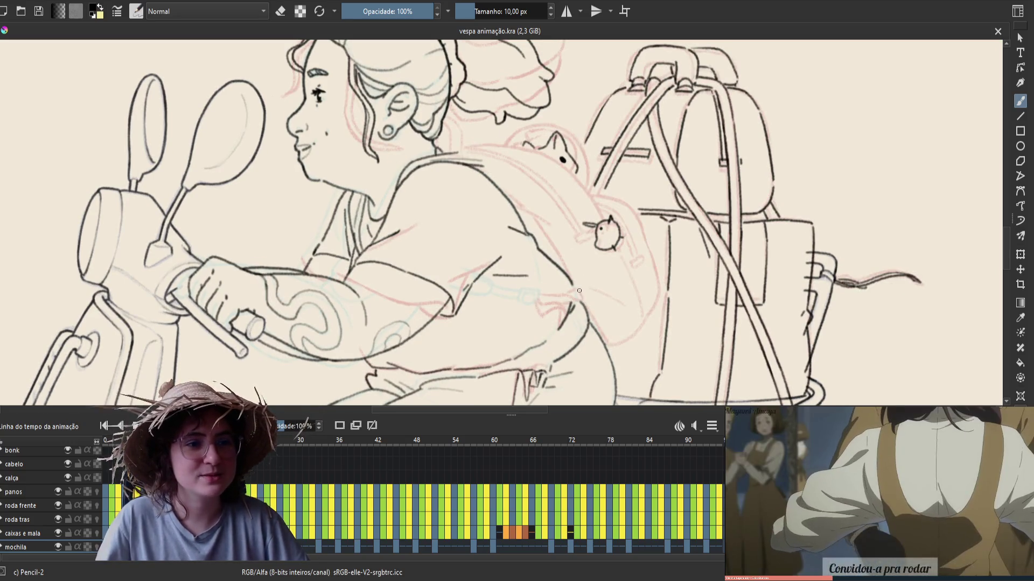
Step: Add a short line at the backpack's lower edge, compare neighbouring frames, and save
left_click(582, 295)
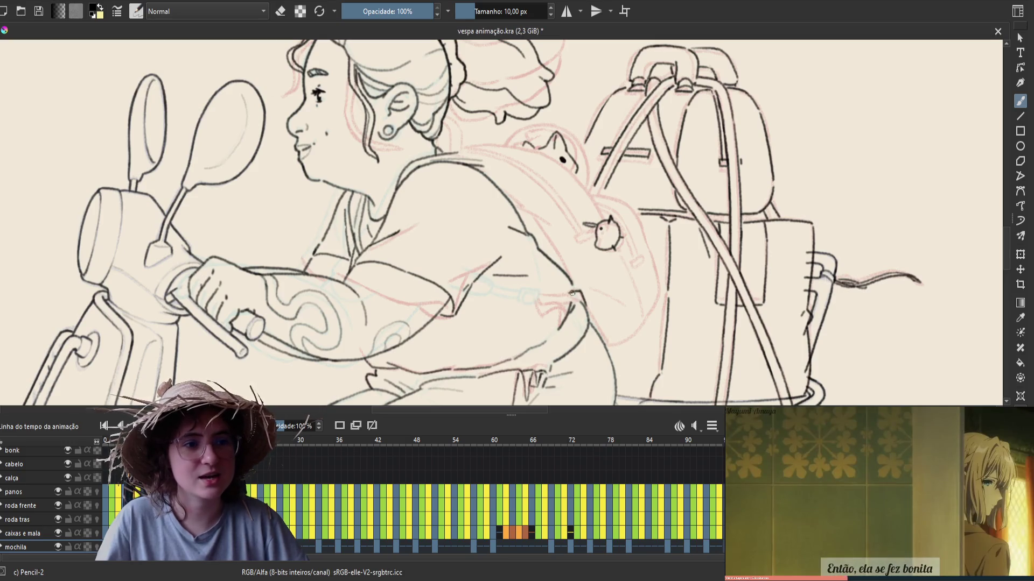
left_click_drag(565, 293, 583, 299)
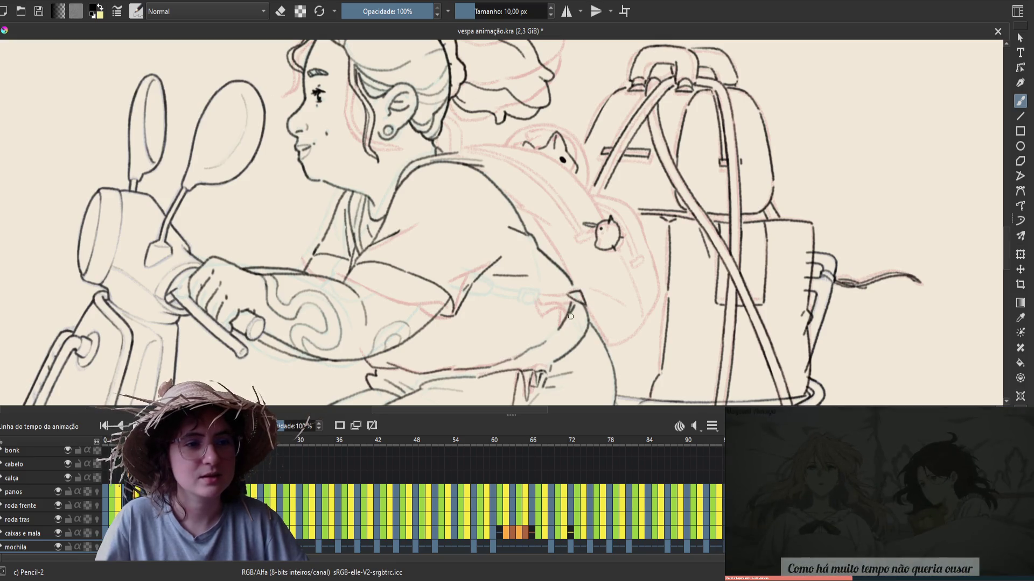
key("Right")
key("Left")
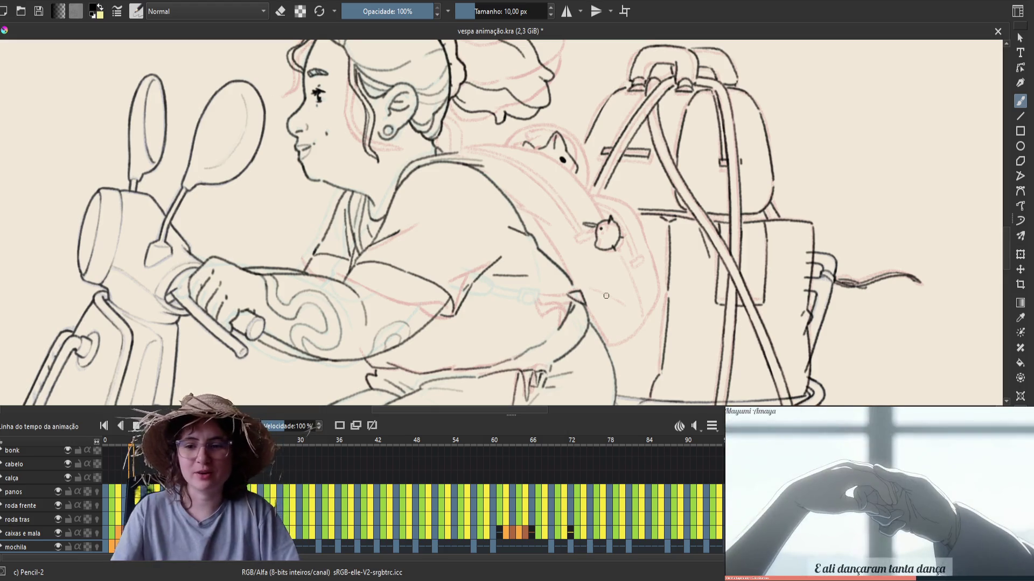
key("ctrl+s")
key("m")
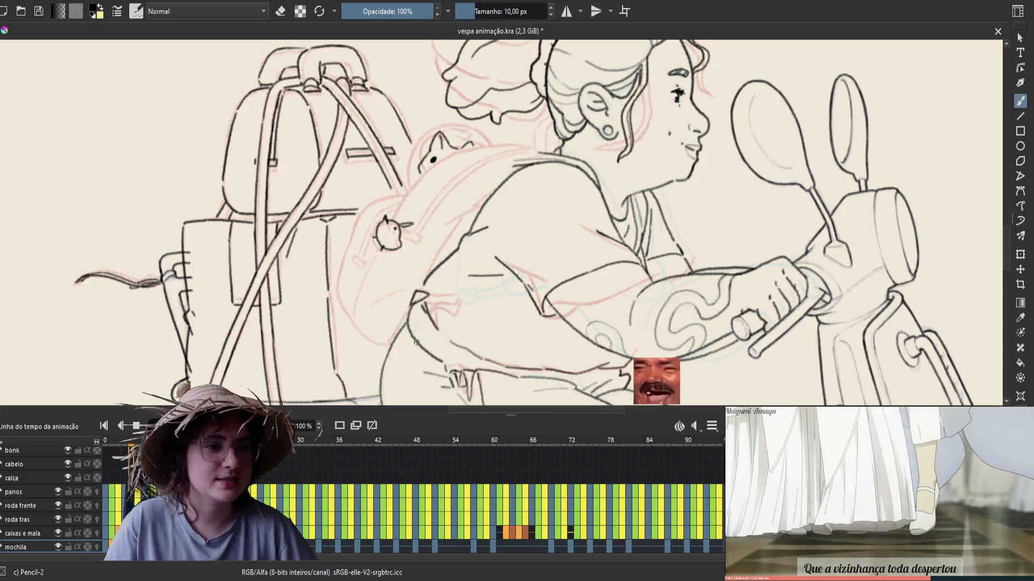
Step: Draw a short line where the backpack meets her back, check adjacent frames, and save
key("e")
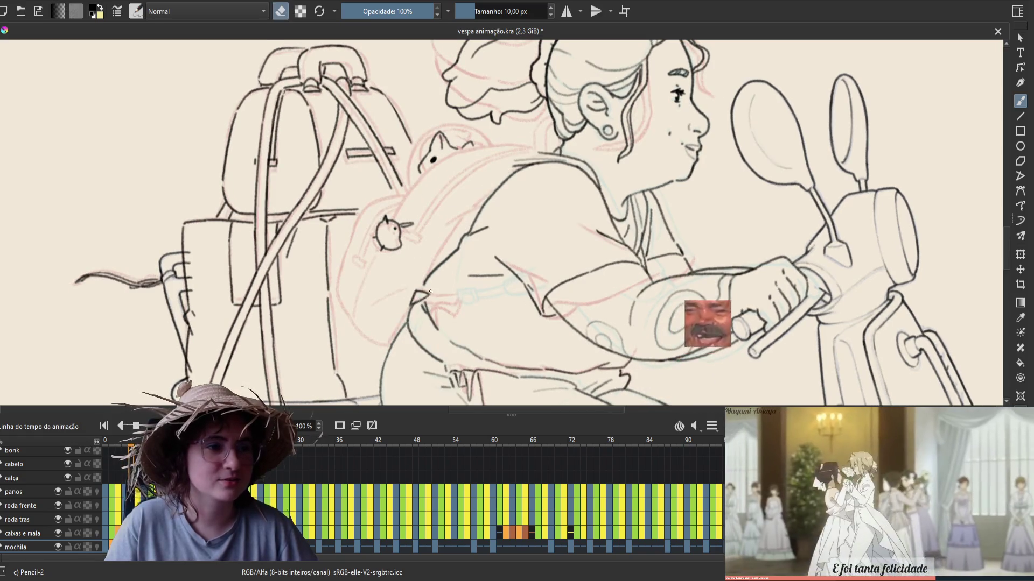
key("e")
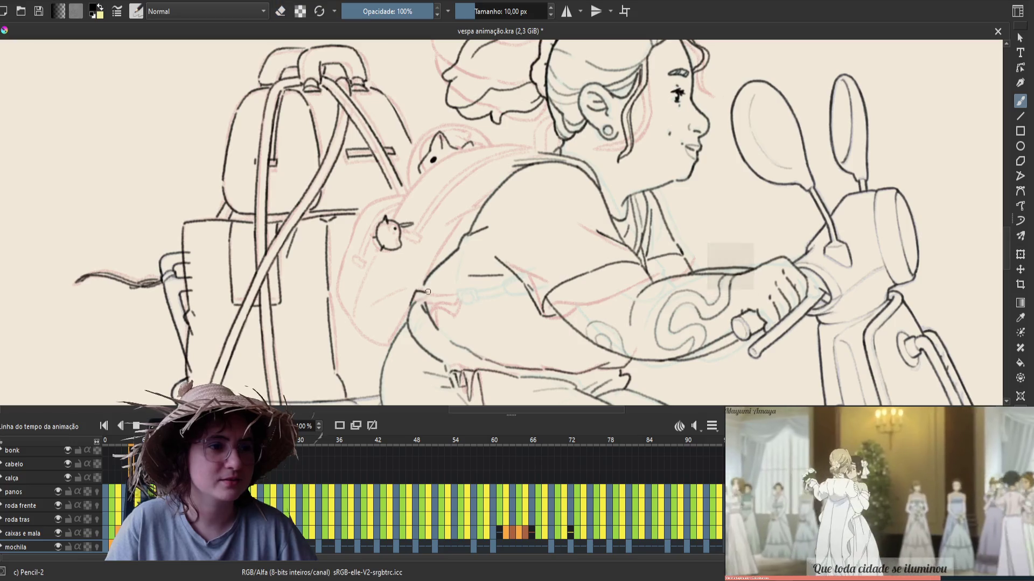
key("e")
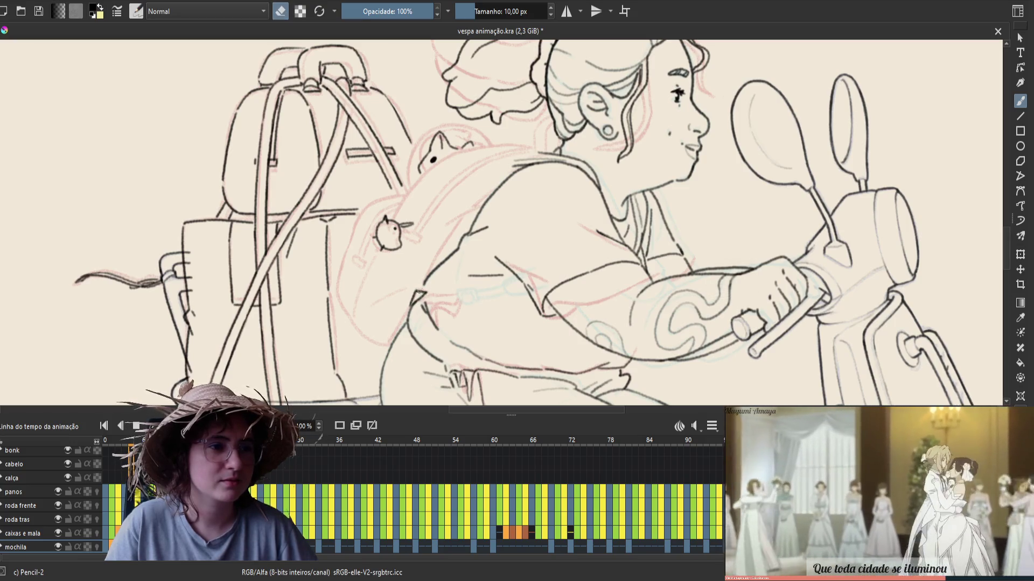
key("e")
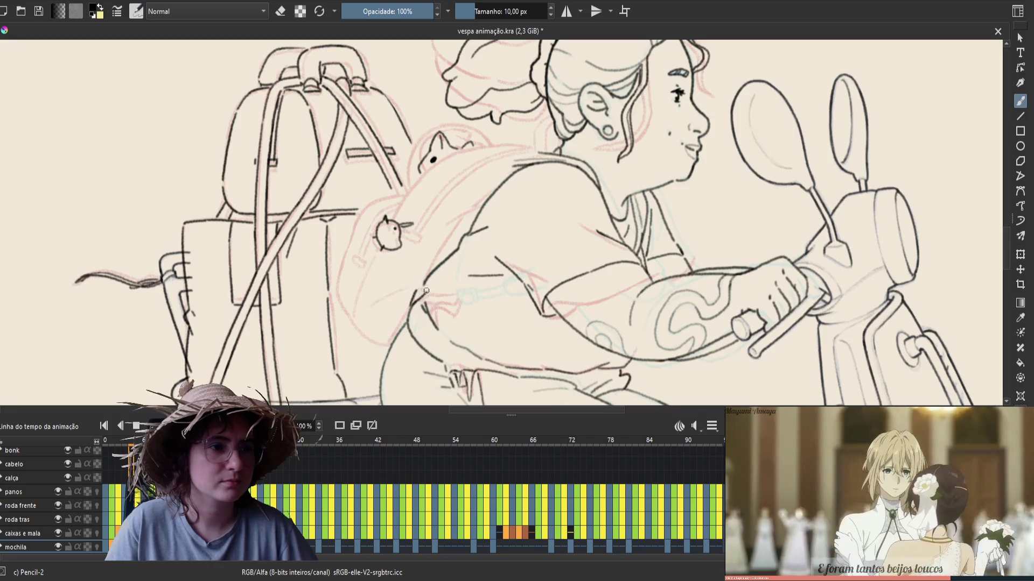
left_click_drag(427, 290, 415, 294)
key("Left")
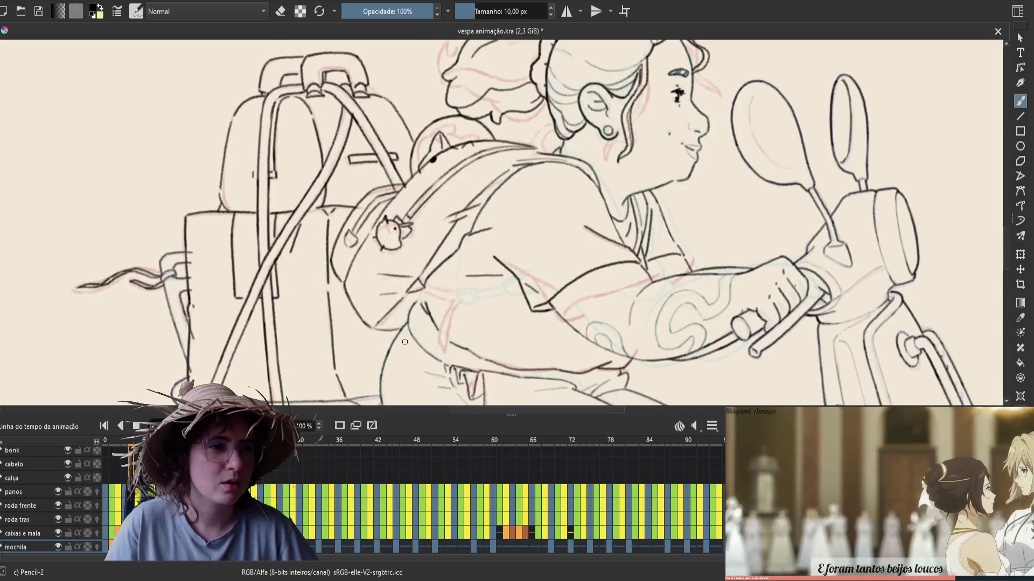
key("Right")
key("ctrl+s")
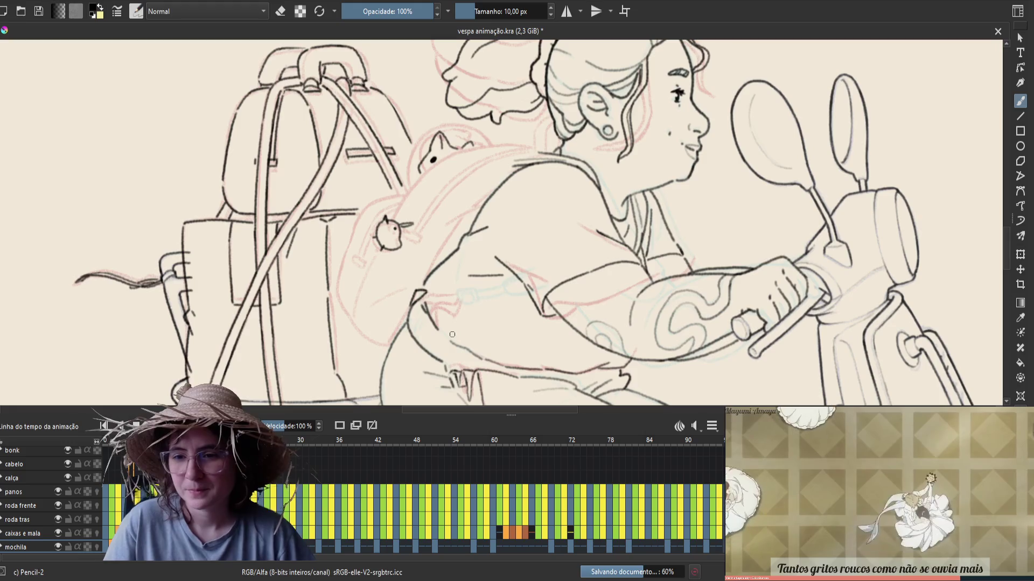